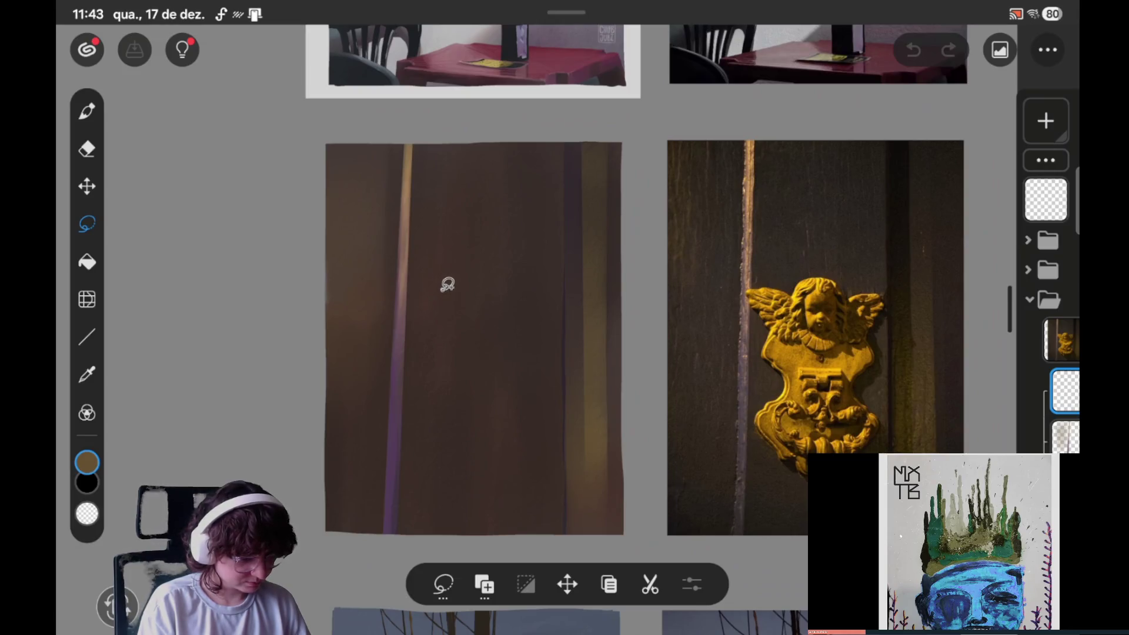
# Step: Lasso the left wing, then redraw the right wing beside it, undoing a merge attempt
pyautogui.moveTo(441, 289)
pyautogui.mouseDown()
pyautogui.moveTo(407, 283)
pyautogui.moveTo(445, 317)
pyautogui.mouseUp()
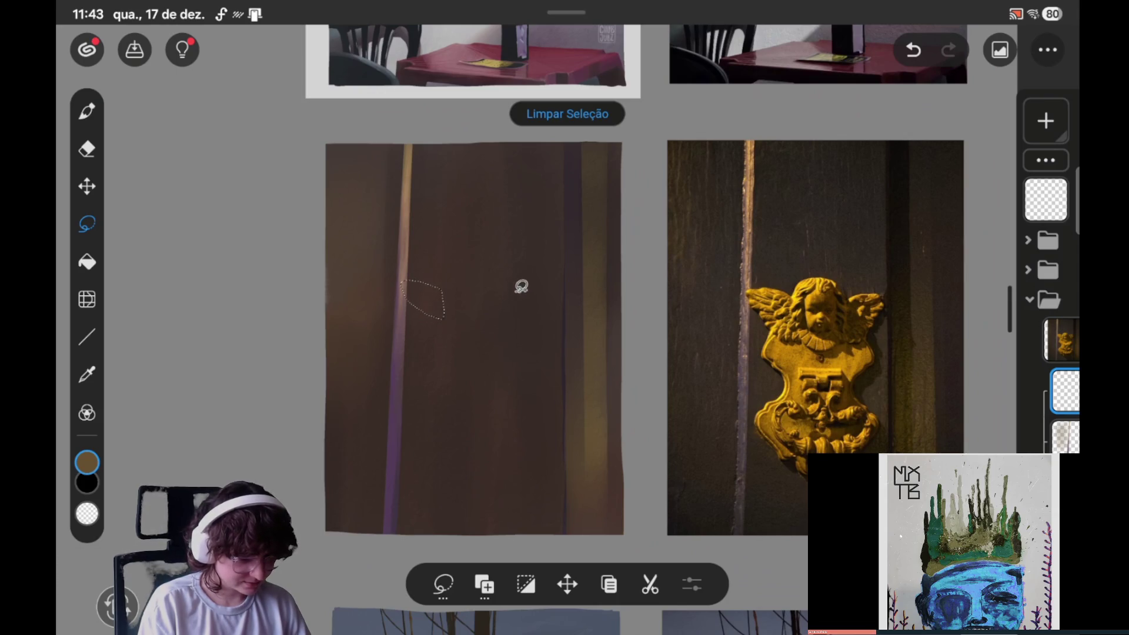
pyautogui.moveTo(552, 287)
pyautogui.mouseDown()
pyautogui.moveTo(515, 286)
pyautogui.moveTo(547, 300)
pyautogui.mouseUp()
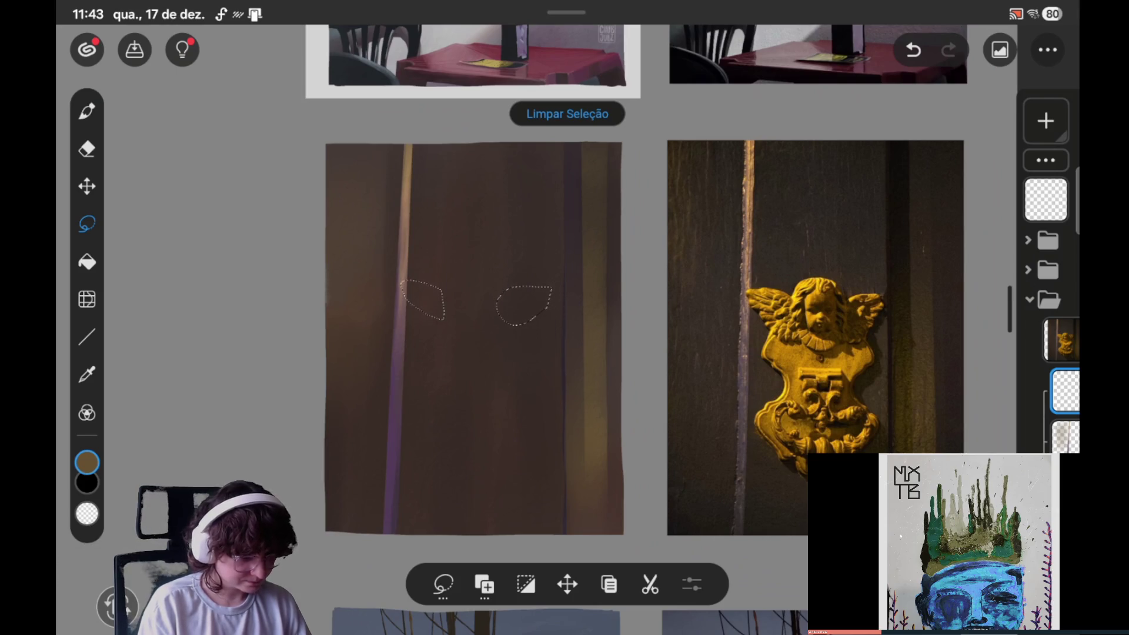
pyautogui.hotkey('ctrl', 'z')
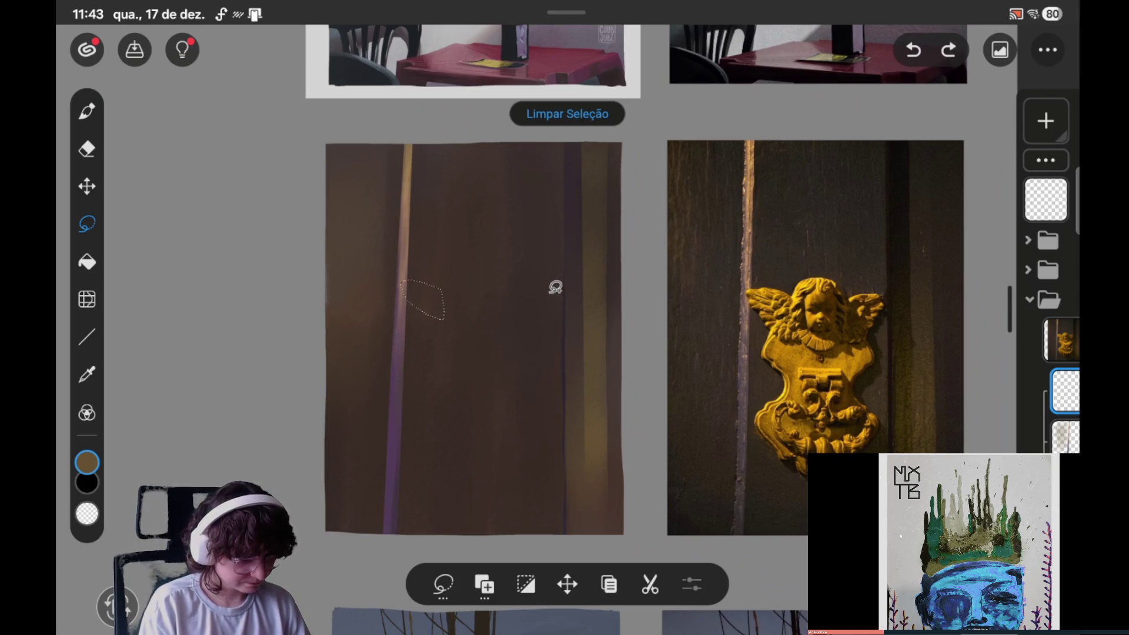
pyautogui.moveTo(512, 295); pyautogui.dragTo(515, 292)
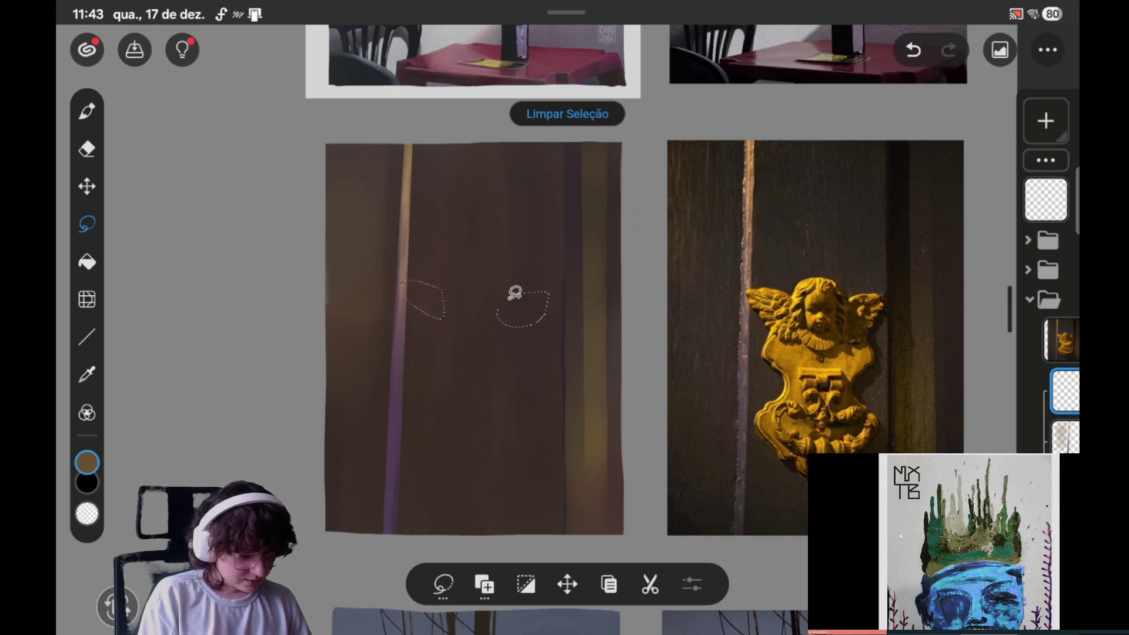
pyautogui.moveTo(512, 296)
pyautogui.mouseDown()
pyautogui.moveTo(448, 300)
pyautogui.moveTo(443, 286)
pyautogui.mouseUp()
pyautogui.hotkey('ctrl', 'z')
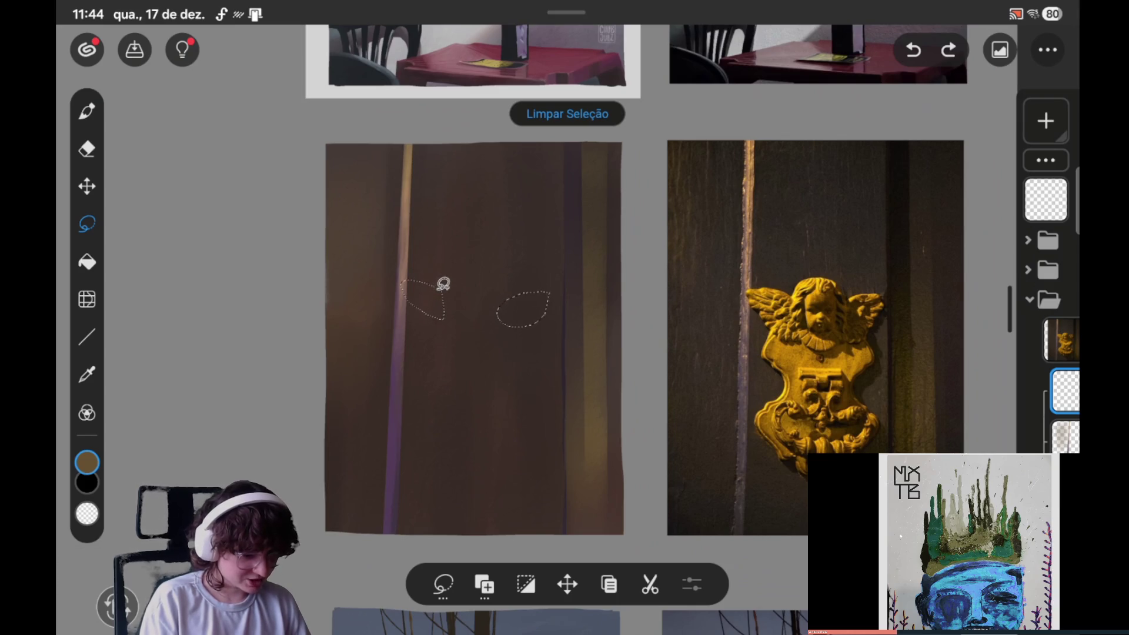
# Step: Add a lobe to the left wing, then loop one selection joining both wings and head
pyautogui.moveTo(442, 283); pyautogui.dragTo(435, 281)
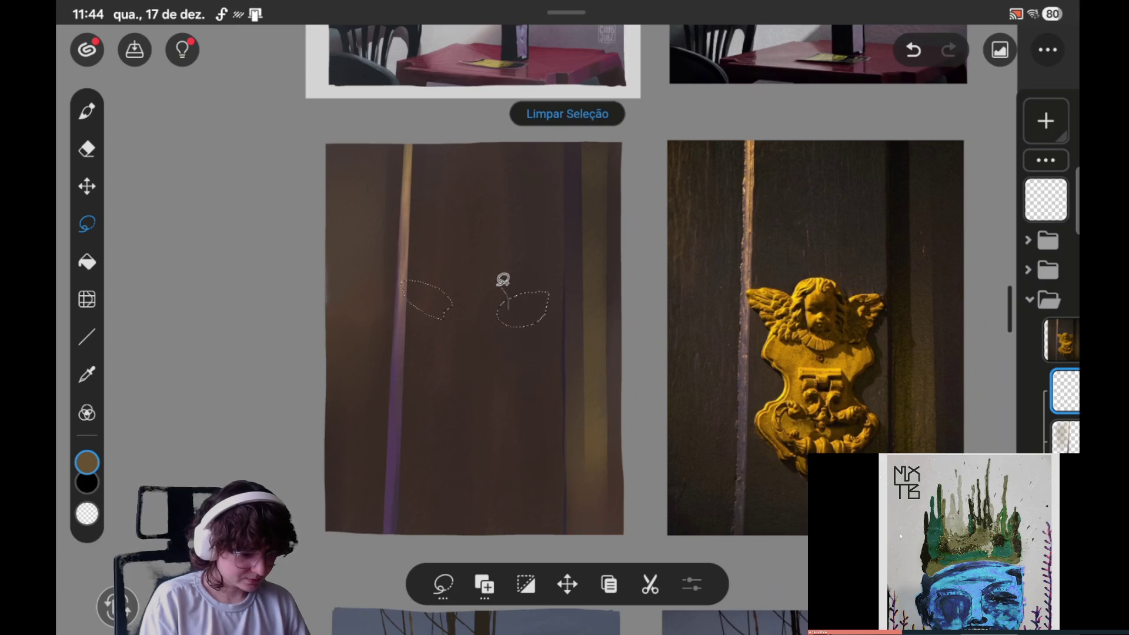
pyautogui.moveTo(454, 290)
pyautogui.mouseDown()
pyautogui.moveTo(457, 309)
pyautogui.moveTo(499, 272)
pyautogui.moveTo(448, 292)
pyautogui.moveTo(448, 305)
pyautogui.mouseUp()
pyautogui.hotkey('ctrl', 'z')
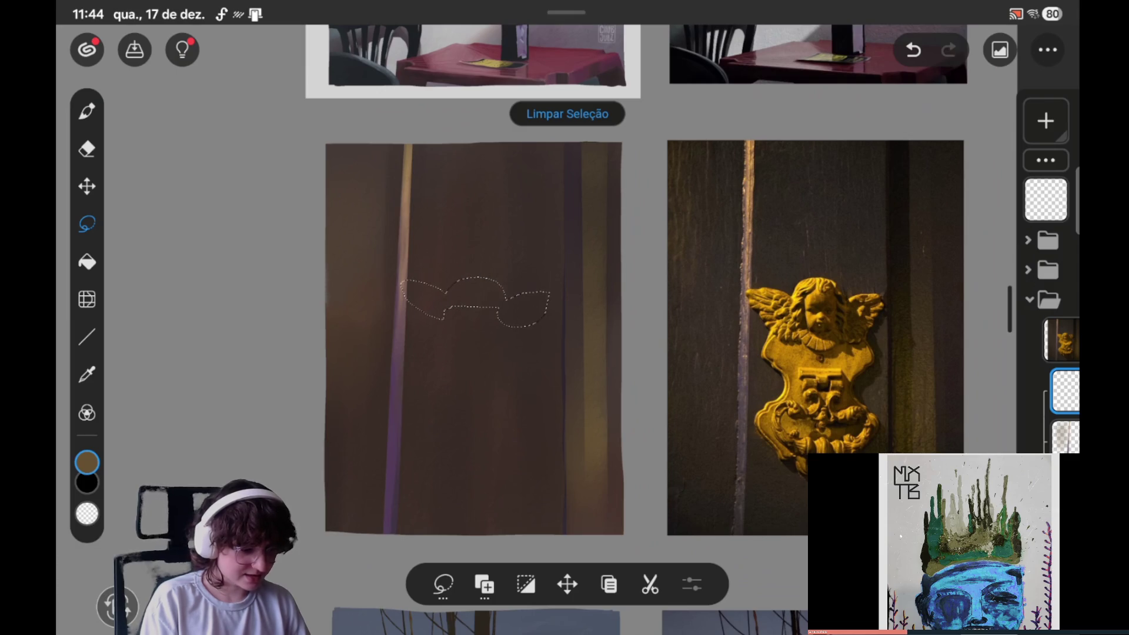
pyautogui.hotkey('ctrl', 'z')
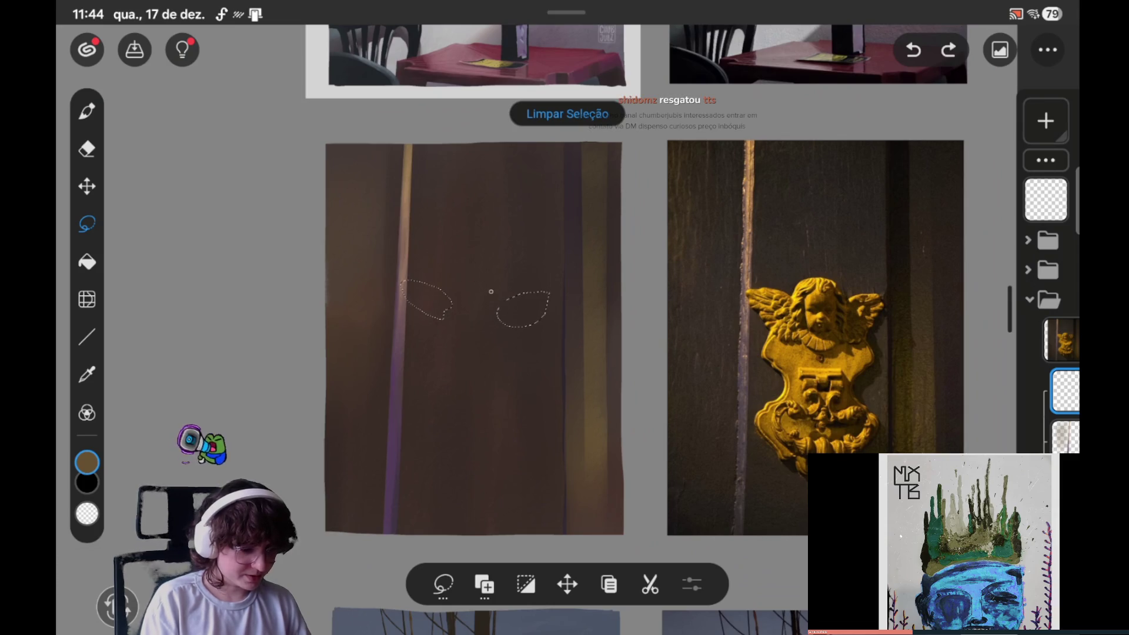
pyautogui.moveTo(509, 301)
pyautogui.mouseDown()
pyautogui.moveTo(537, 330)
pyautogui.moveTo(544, 320)
pyautogui.mouseUp()
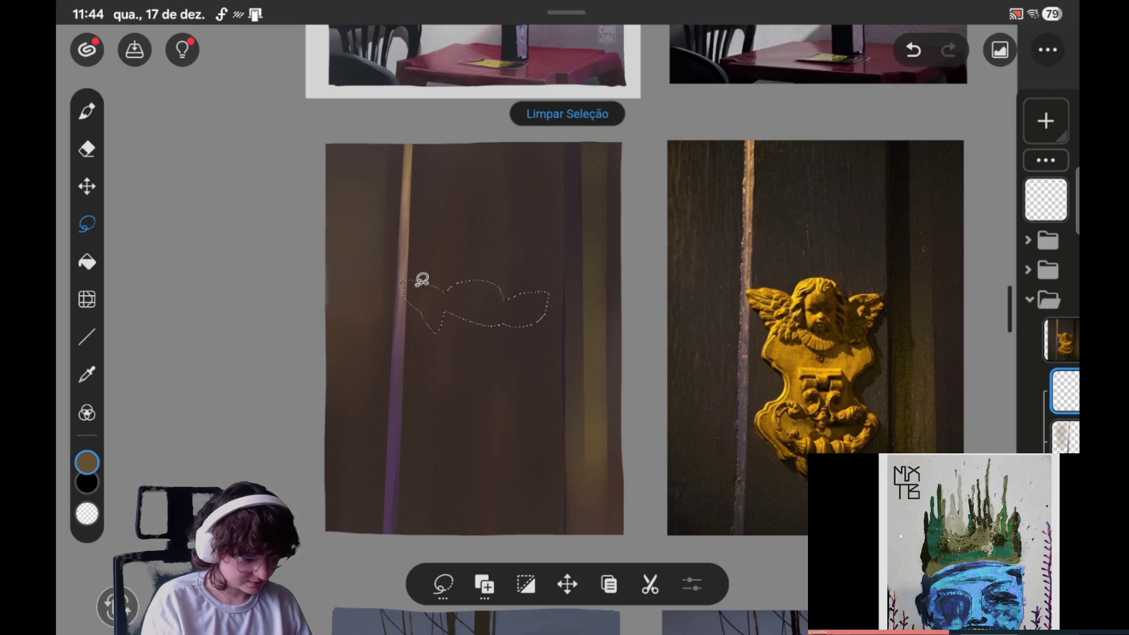
# Step: Trace the joined wing outline and redraw a rounded head bump along its top edge
pyautogui.moveTo(422, 275); pyautogui.dragTo(450, 286)
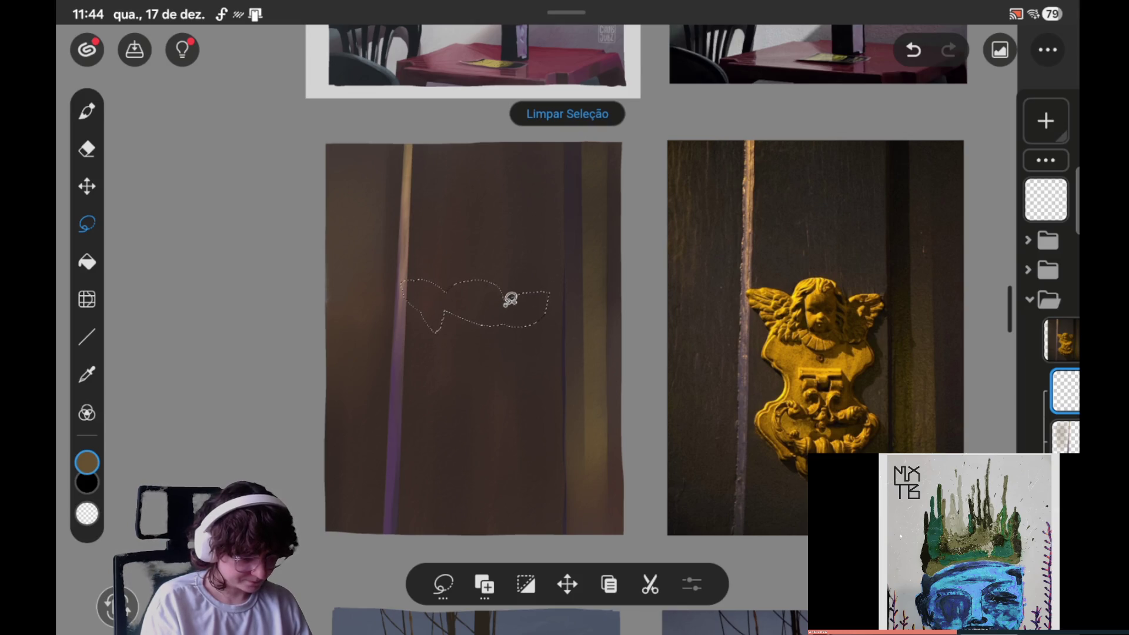
pyautogui.moveTo(509, 298); pyautogui.dragTo(446, 297)
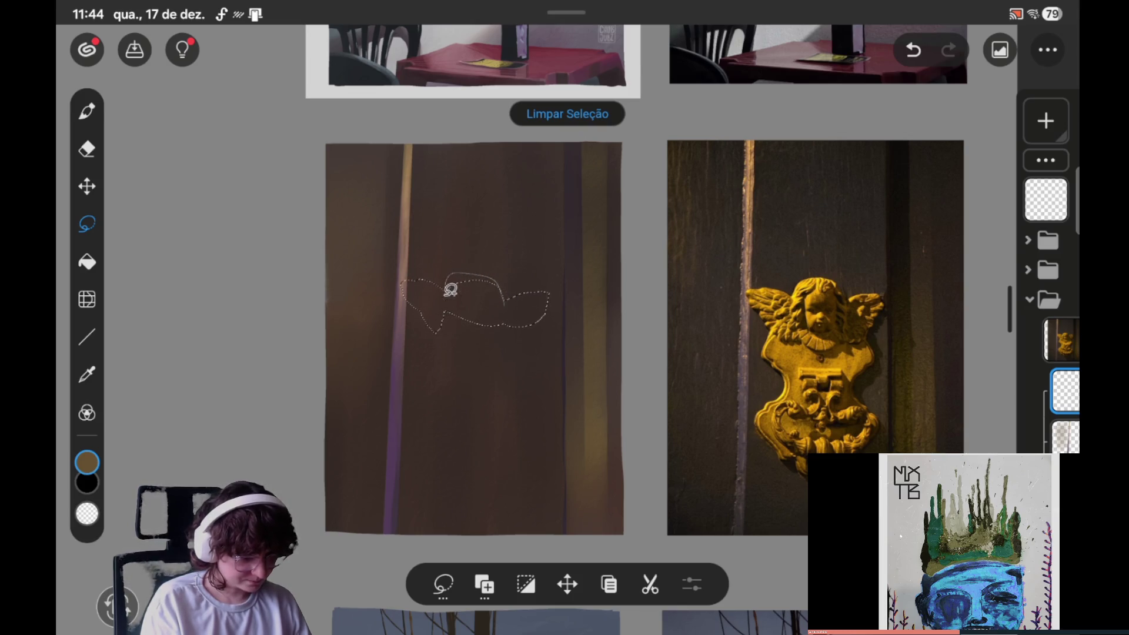
pyautogui.hotkey('ctrl', 'z')
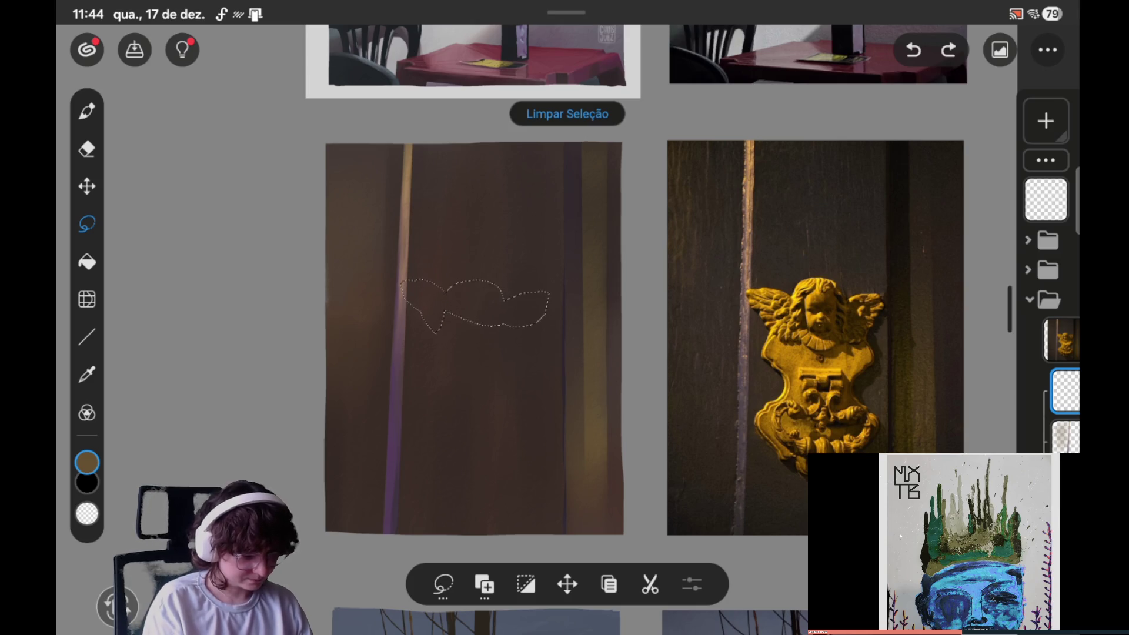
pyautogui.moveTo(442, 295)
pyautogui.mouseDown()
pyautogui.moveTo(450, 277)
pyautogui.moveTo(478, 271)
pyautogui.moveTo(509, 299)
pyautogui.mouseUp()
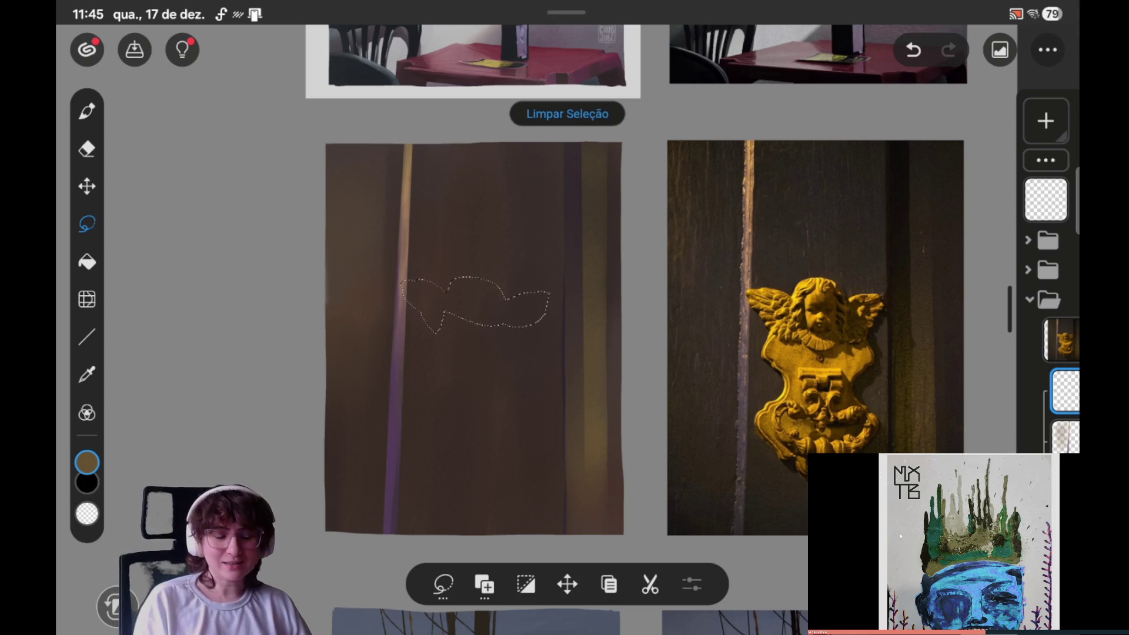
# Step: Extend the outline along the right wing and add a lobe hanging below it
pyautogui.hscroll(-2, 666, 321)
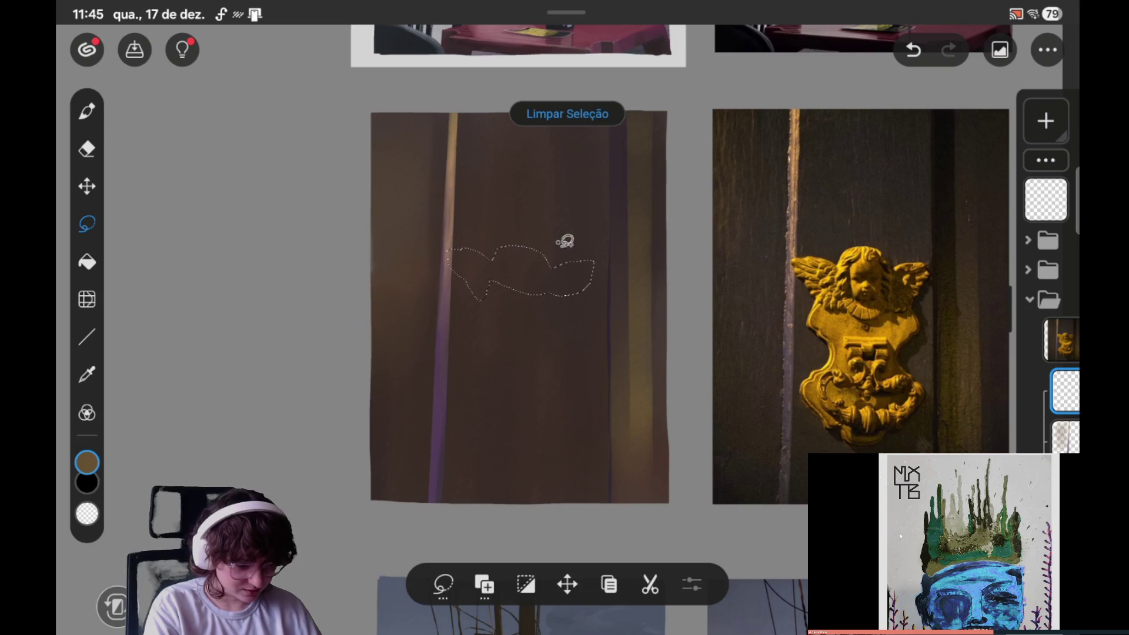
pyautogui.moveTo(573, 257); pyautogui.dragTo(597, 254)
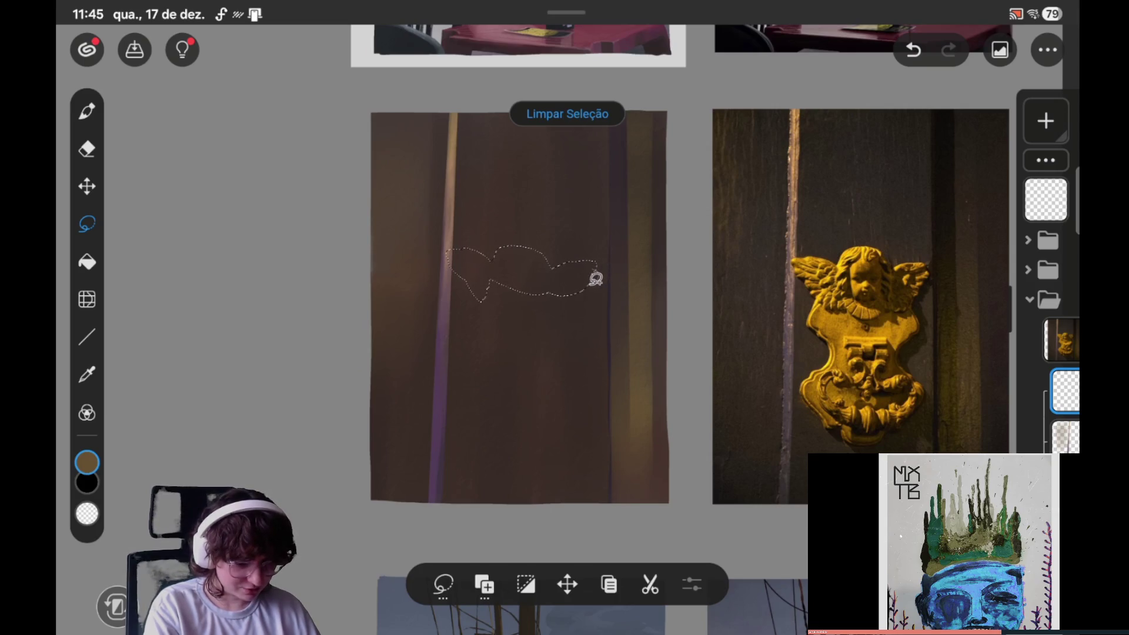
pyautogui.moveTo(592, 282); pyautogui.dragTo(566, 304)
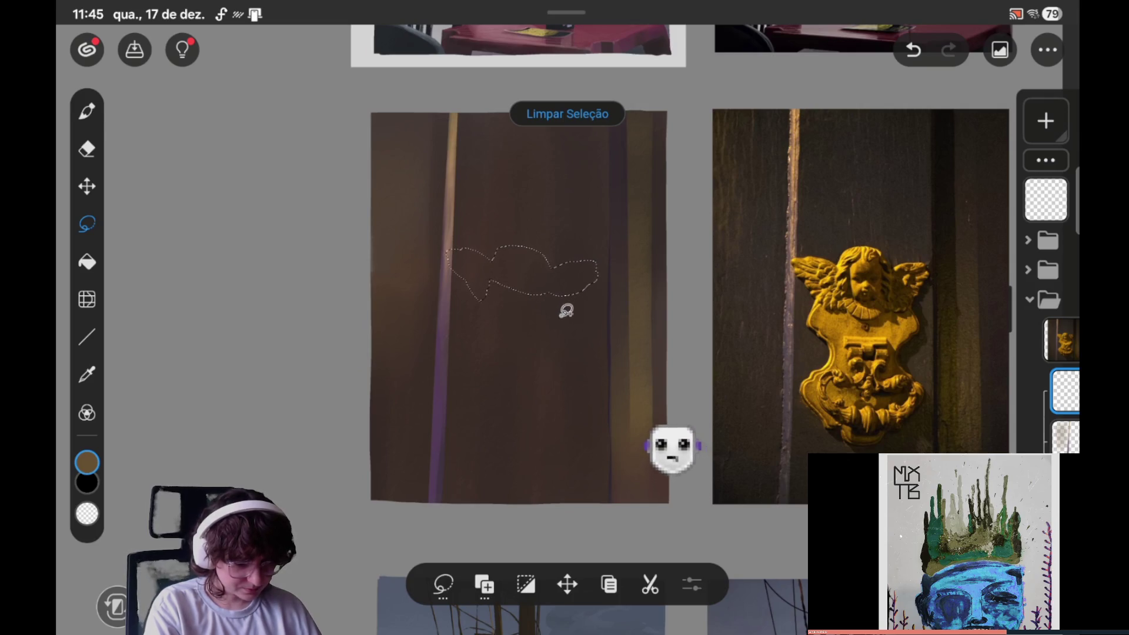
pyautogui.moveTo(575, 299); pyautogui.dragTo(566, 280)
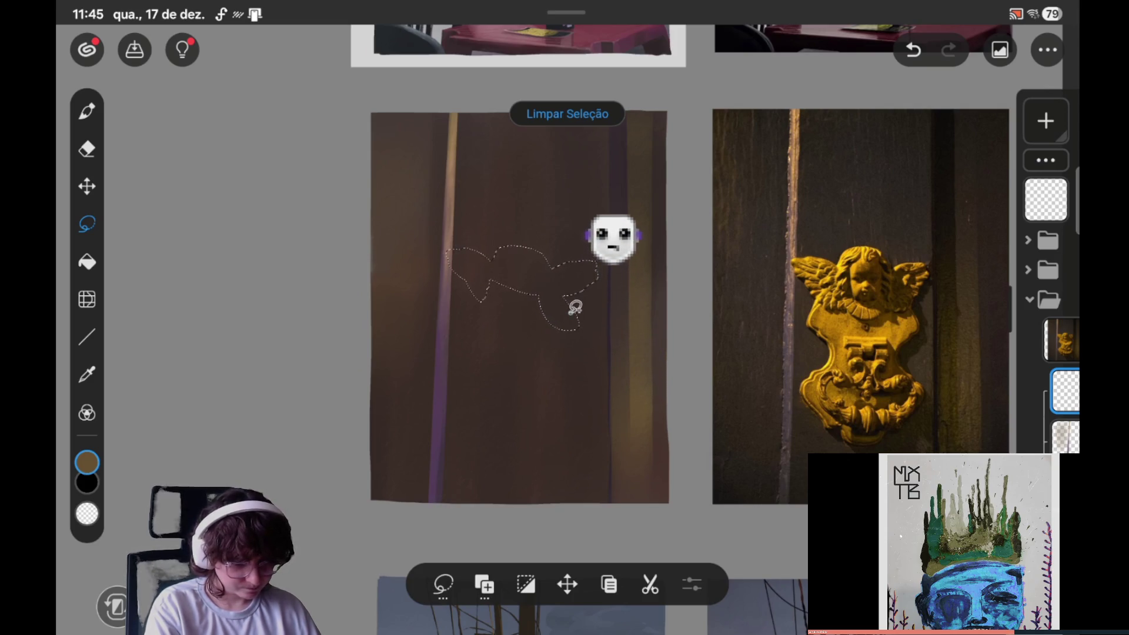
pyautogui.moveTo(575, 304); pyautogui.dragTo(597, 275)
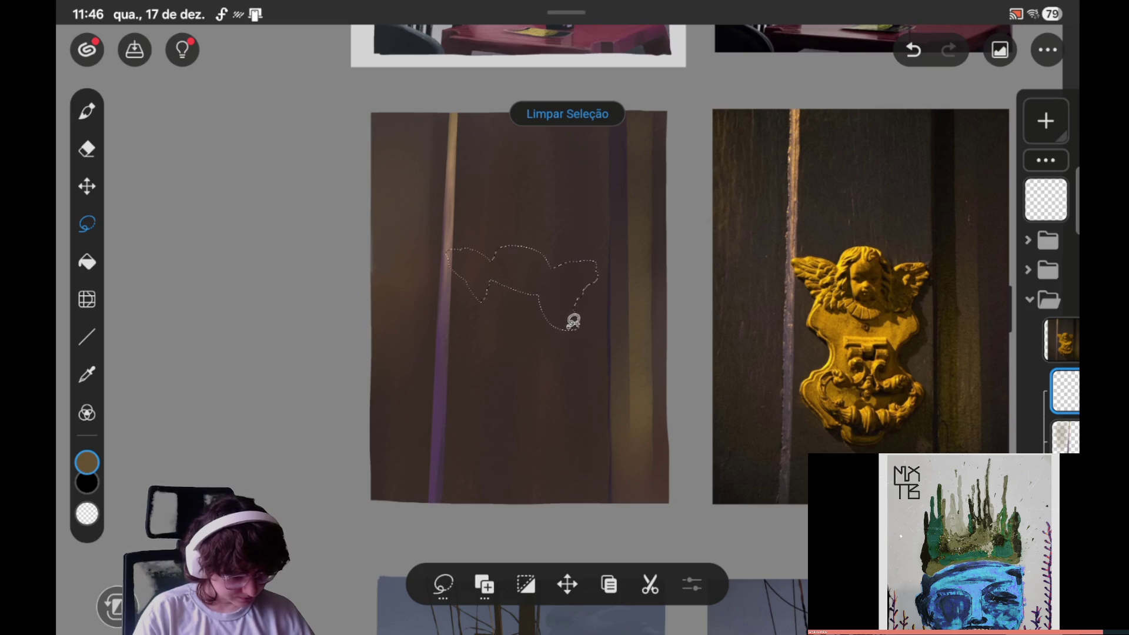
# Step: Extend the selection down into a narrow body with a redrawn loop at the bottom
pyautogui.moveTo(561, 337); pyautogui.dragTo(518, 297)
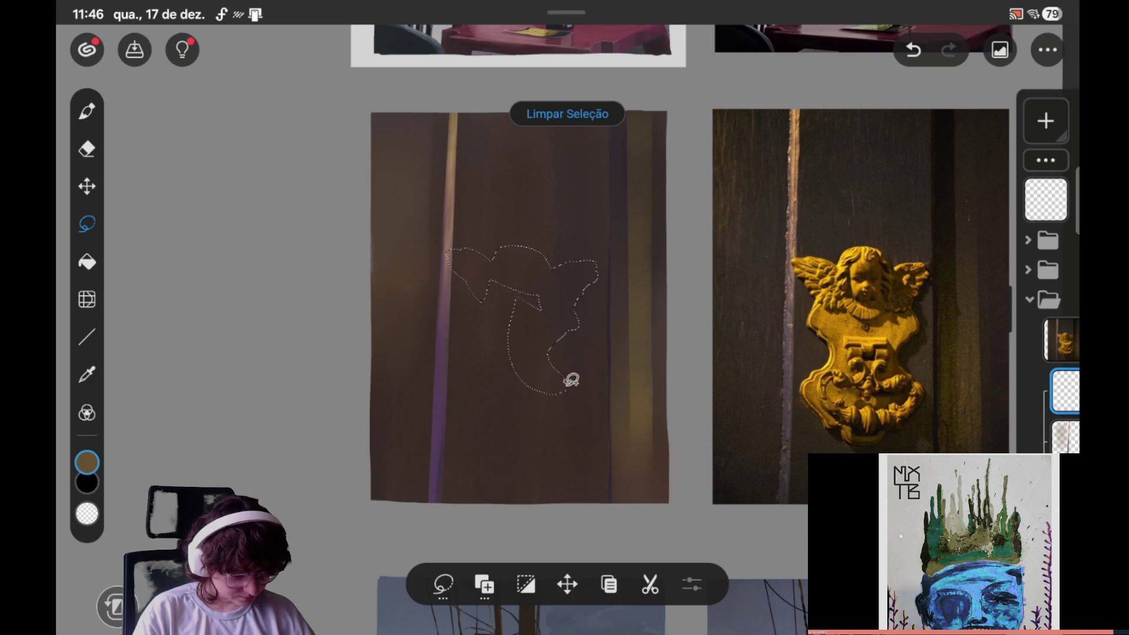
pyautogui.moveTo(577, 399); pyautogui.dragTo(542, 366)
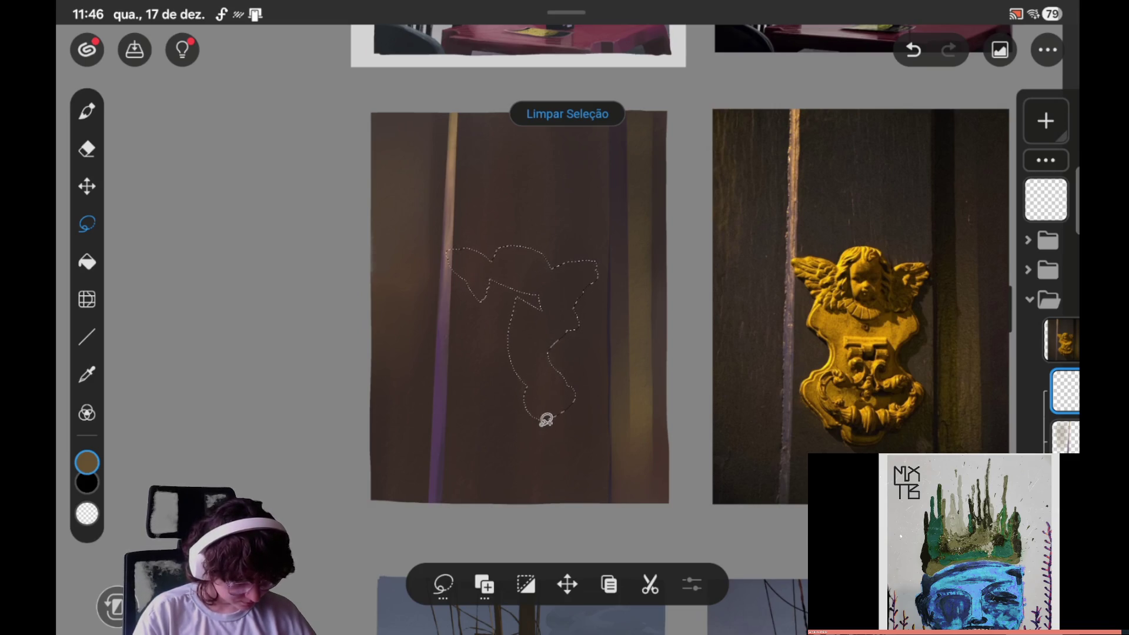
pyautogui.hotkey('ctrl', 'z')
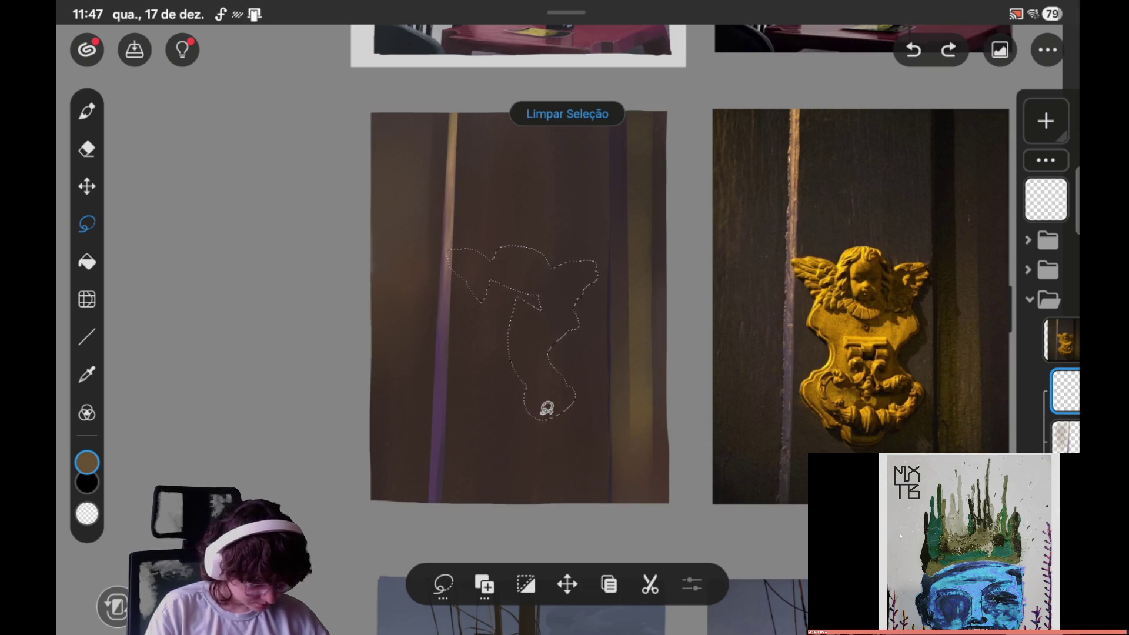
pyautogui.moveTo(523, 404); pyautogui.dragTo(544, 417)
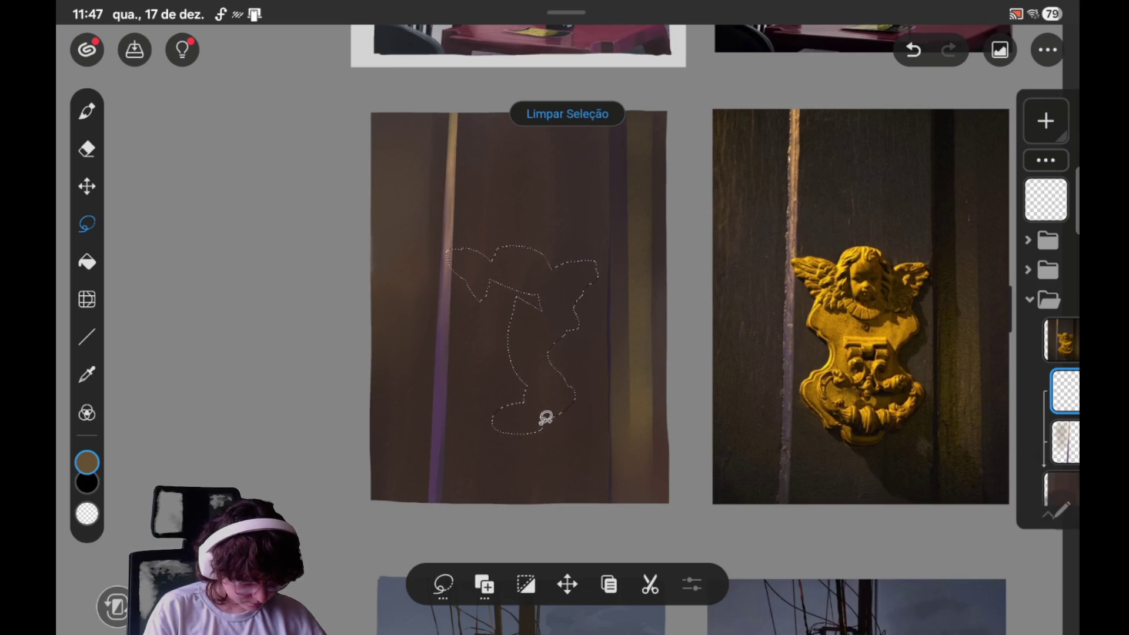
# Step: Retrace the lower-right edge of the angel outline and extend its lower part
pyautogui.moveTo(547, 418); pyautogui.dragTo(562, 411)
pyautogui.hotkey('ctrl', 'z')
pyautogui.moveTo(548, 417); pyautogui.dragTo(554, 406)
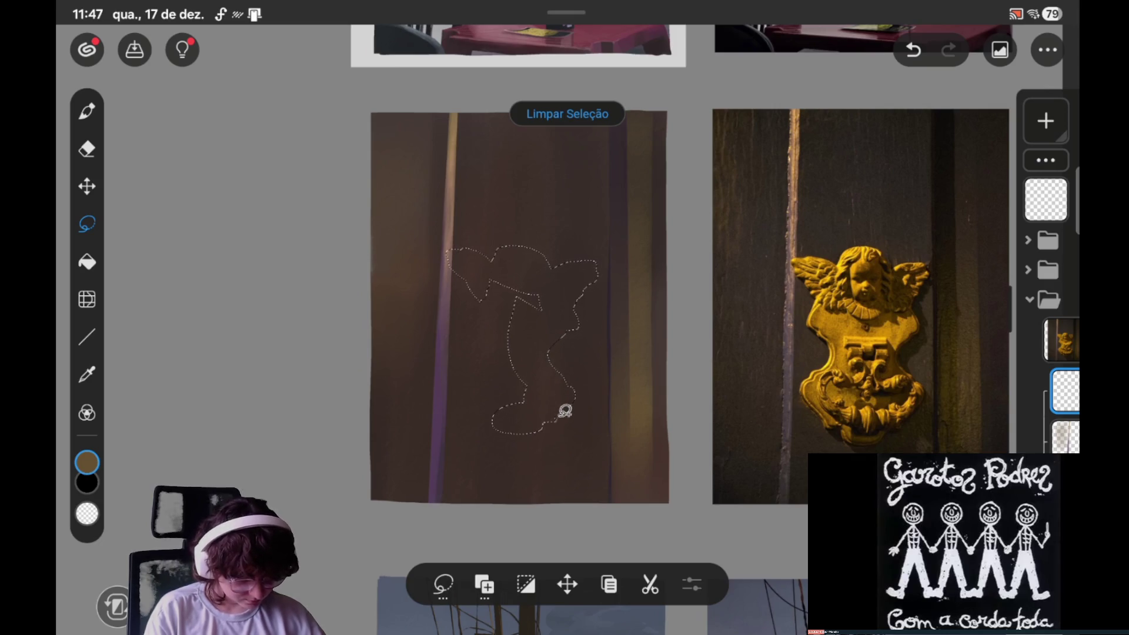
pyautogui.moveTo(576, 388); pyautogui.dragTo(573, 401)
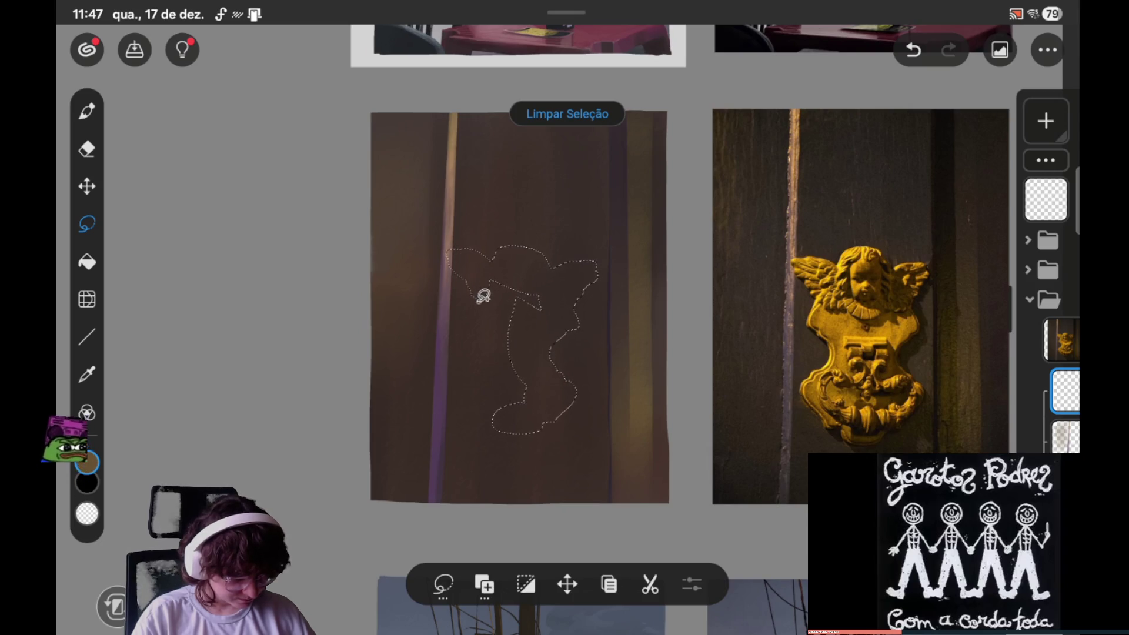
pyautogui.moveTo(485, 294); pyautogui.dragTo(501, 283)
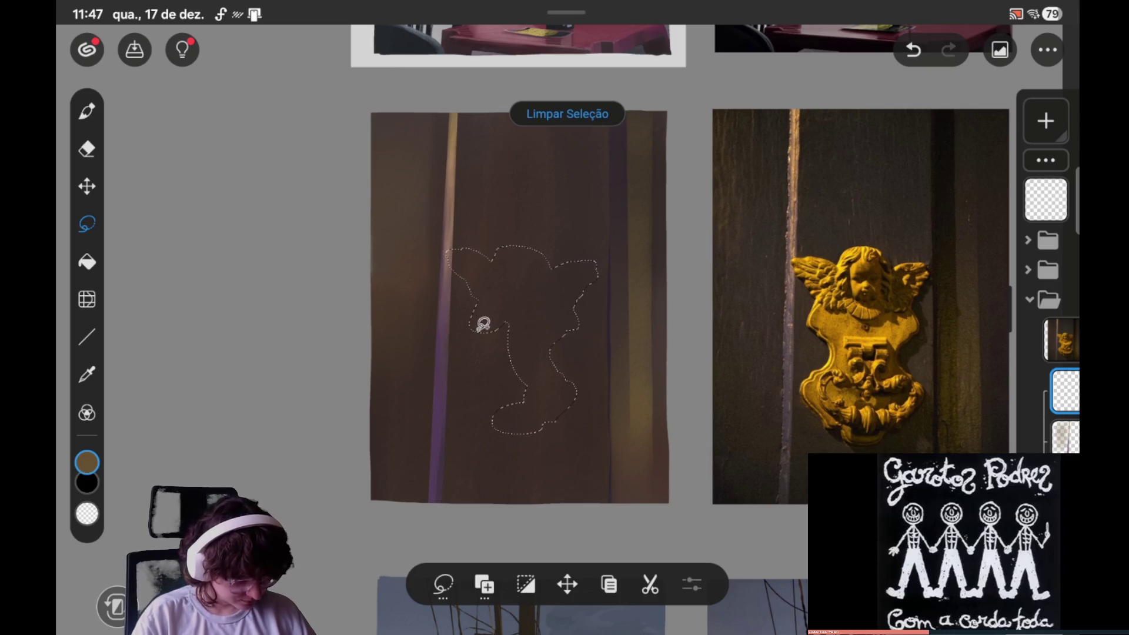
# Step: Trace the lower-left edge of the angel selection, undoing strokes that miss
pyautogui.moveTo(480, 323)
pyautogui.mouseDown()
pyautogui.moveTo(488, 336)
pyautogui.moveTo(471, 316)
pyautogui.mouseUp()
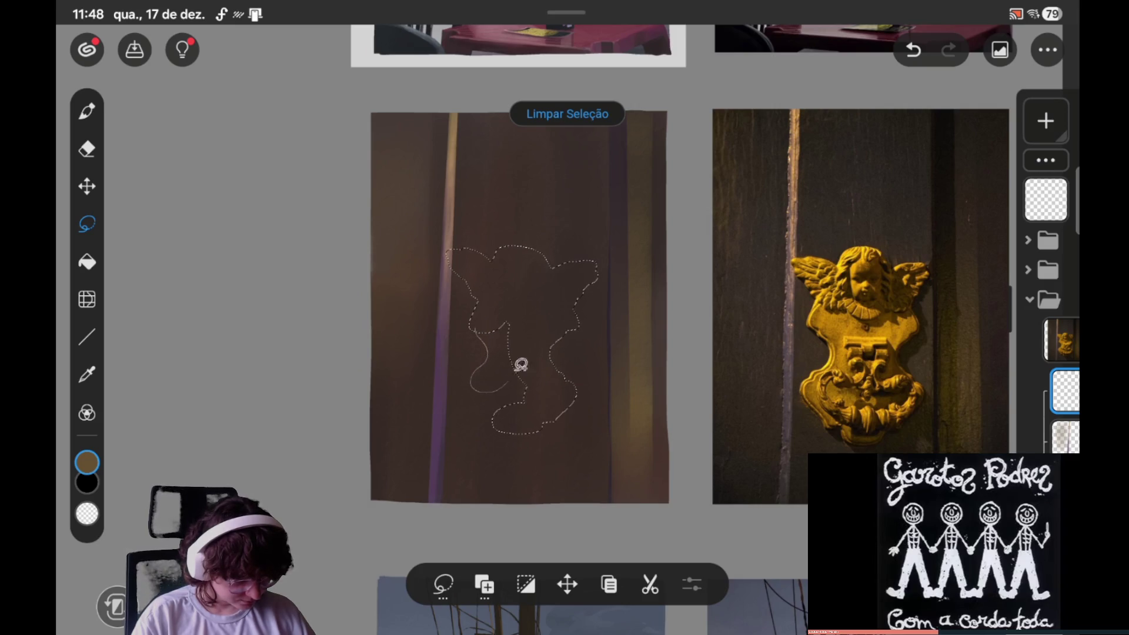
pyautogui.moveTo(473, 376); pyautogui.dragTo(465, 381)
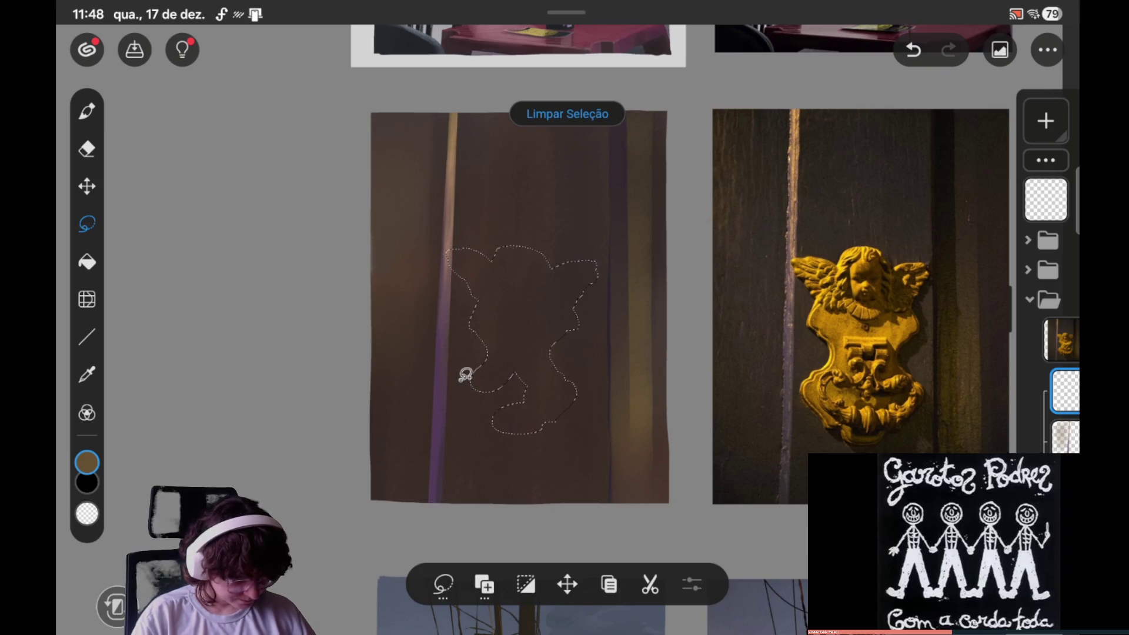
pyautogui.moveTo(459, 384); pyautogui.dragTo(480, 418)
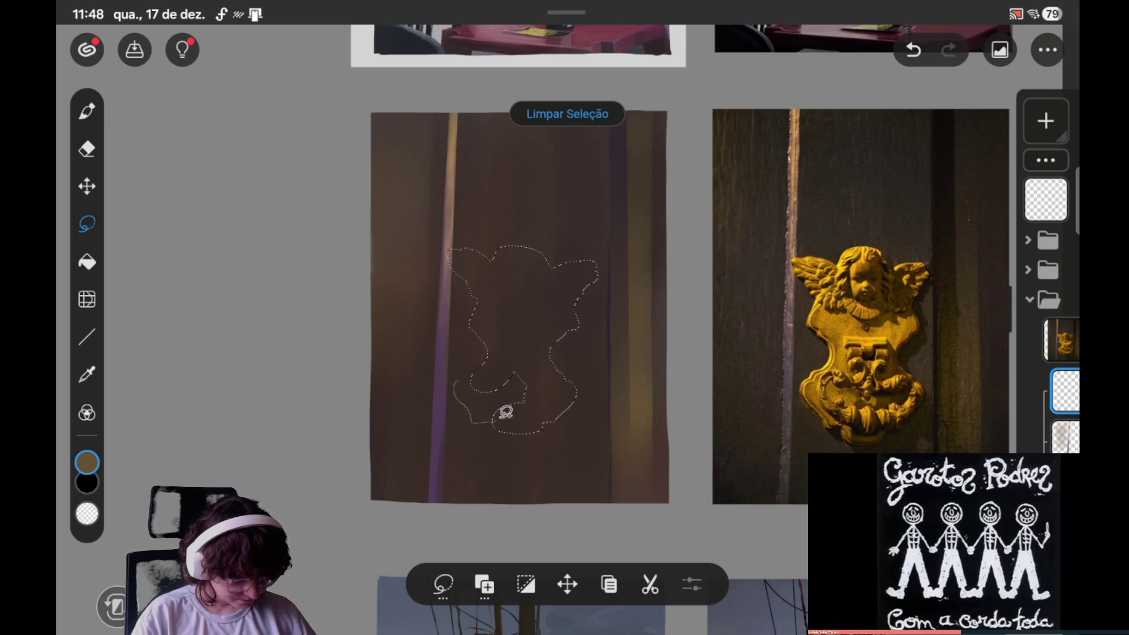
pyautogui.hotkey('ctrl', 'z')
pyautogui.moveTo(481, 409); pyautogui.dragTo(485, 410)
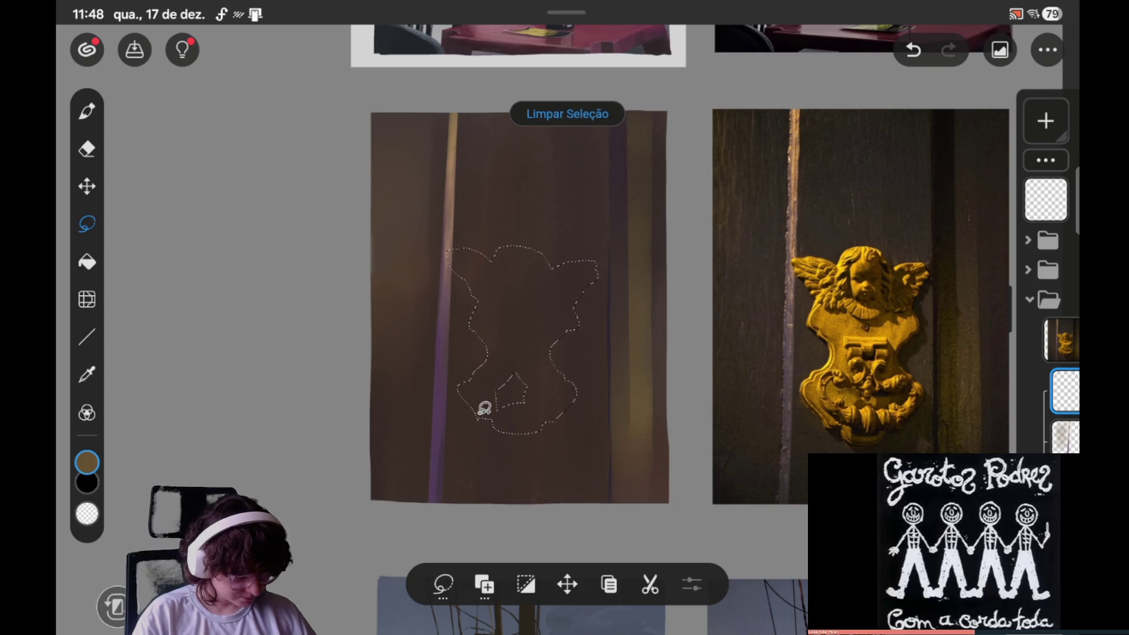
pyautogui.moveTo(489, 401); pyautogui.dragTo(497, 394)
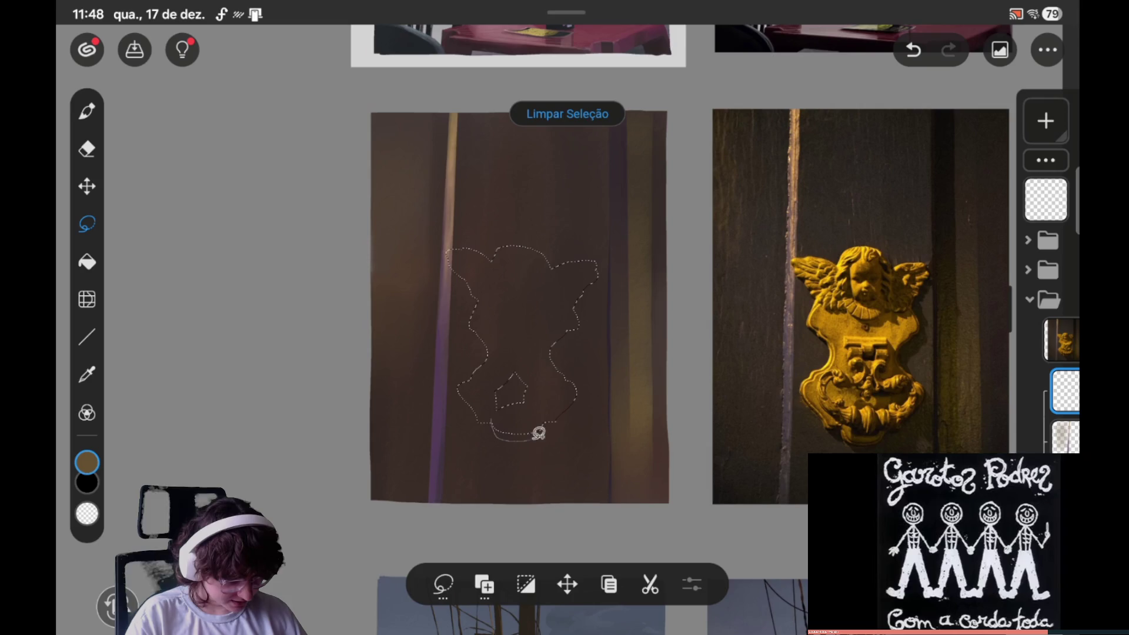
pyautogui.hotkey('ctrl', 'z')
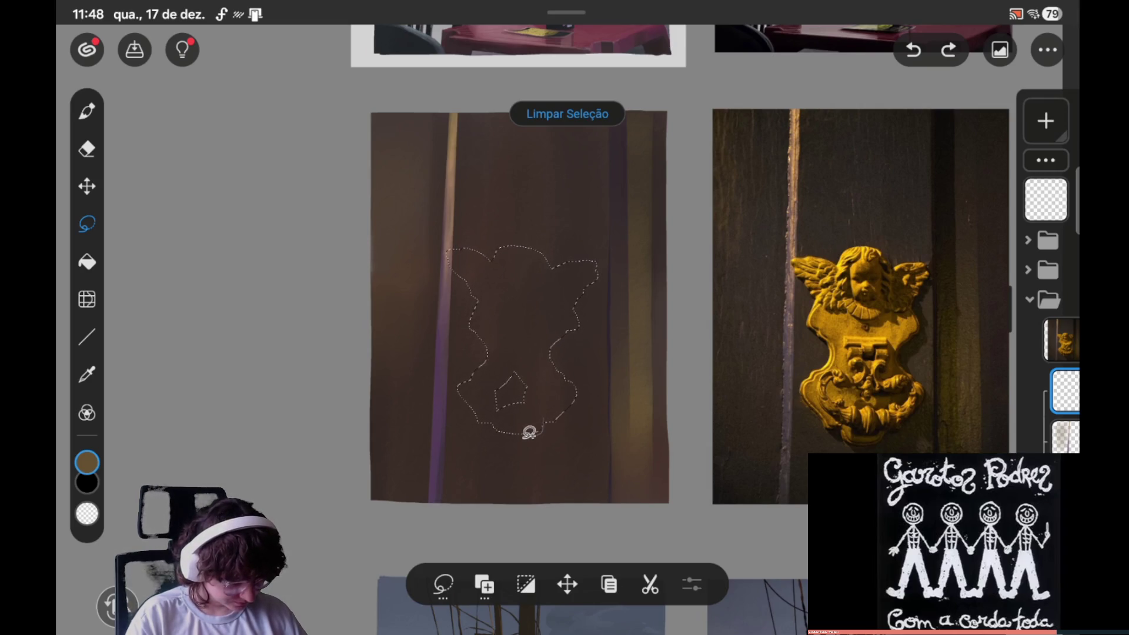
# Step: Redraw the bottom edge and merge the lower-right notch to close the base cleanly
pyautogui.moveTo(512, 406); pyautogui.dragTo(500, 415)
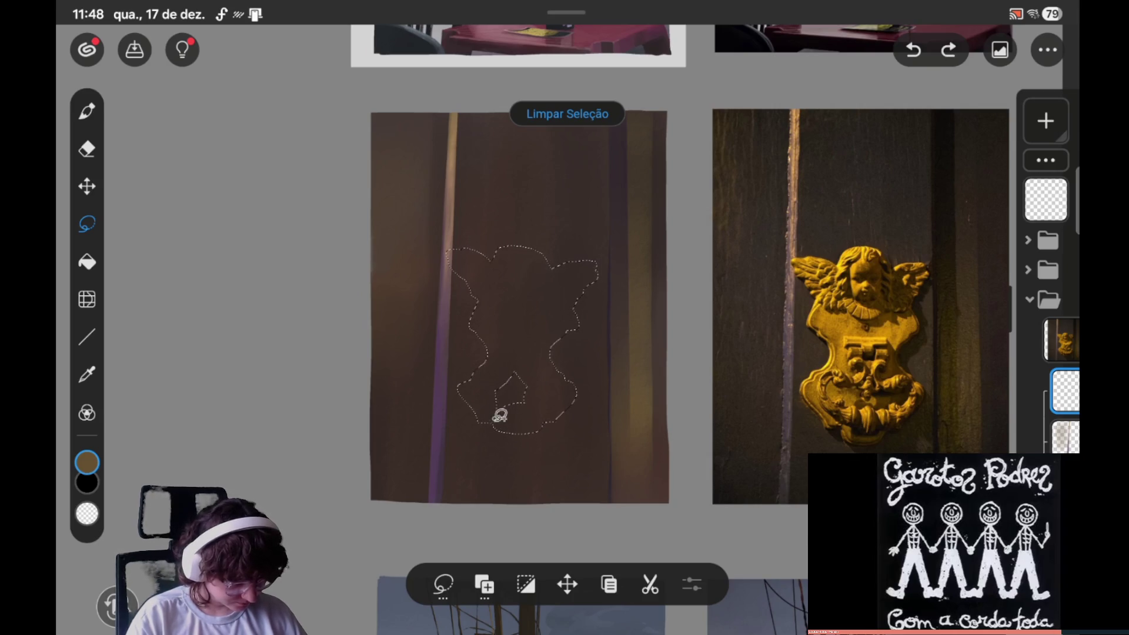
pyautogui.moveTo(548, 420); pyautogui.dragTo(488, 369)
pyautogui.moveTo(500, 413); pyautogui.dragTo(486, 386)
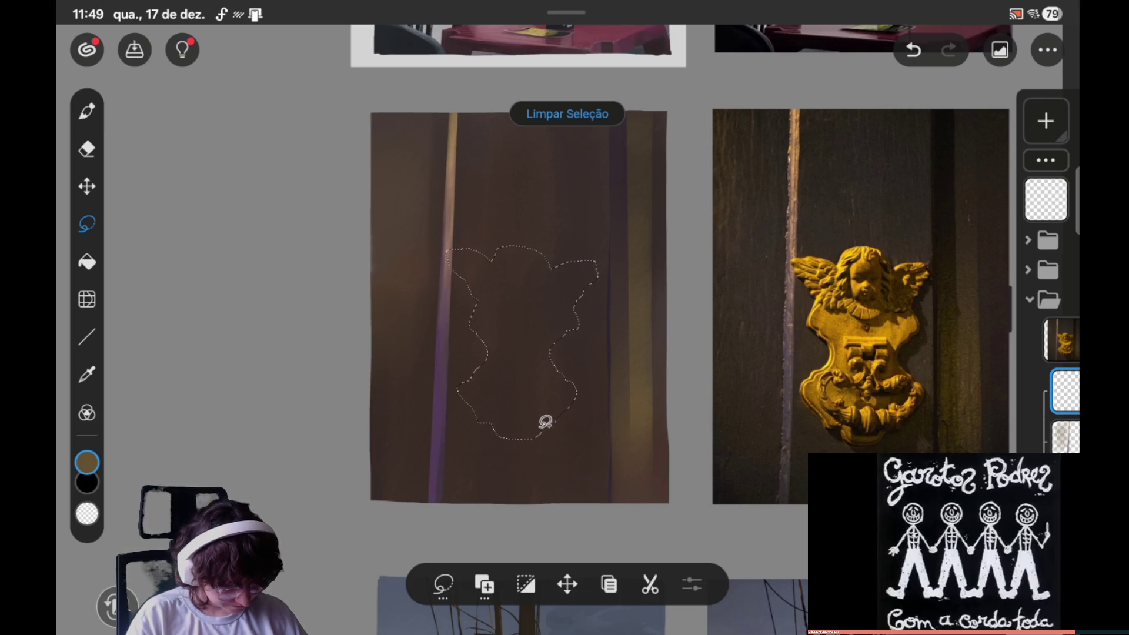
pyautogui.moveTo(558, 413); pyautogui.dragTo(550, 423)
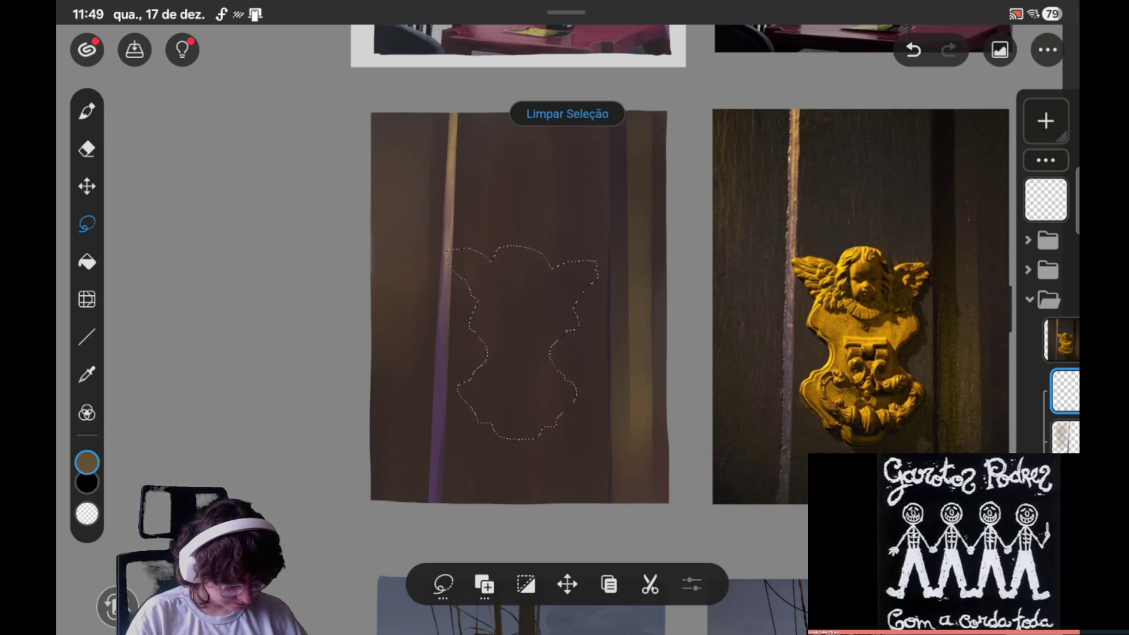
pyautogui.hotkey('ctrl', 'z')
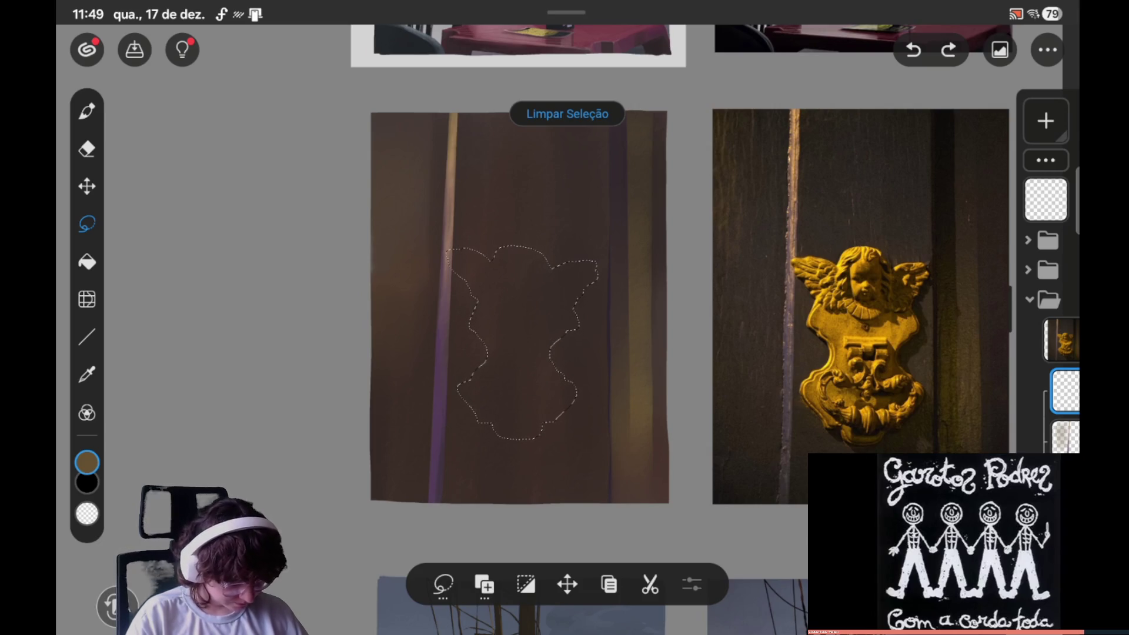
pyautogui.hotkey('ctrl', 'shift', 'z')
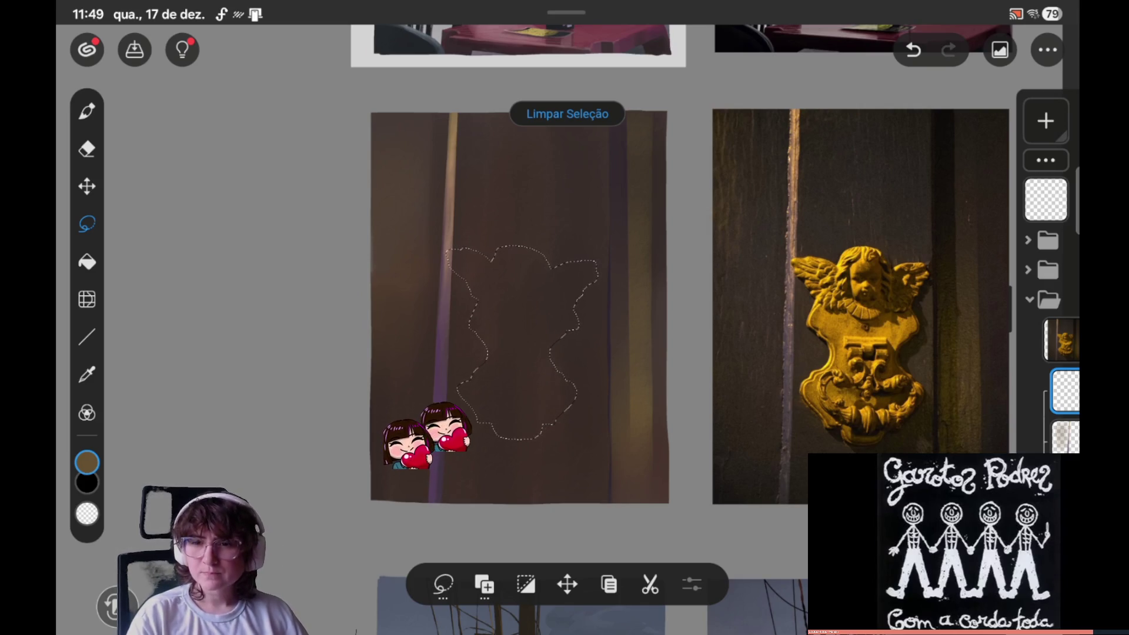
pyautogui.hotkey('ctrl', 'z')
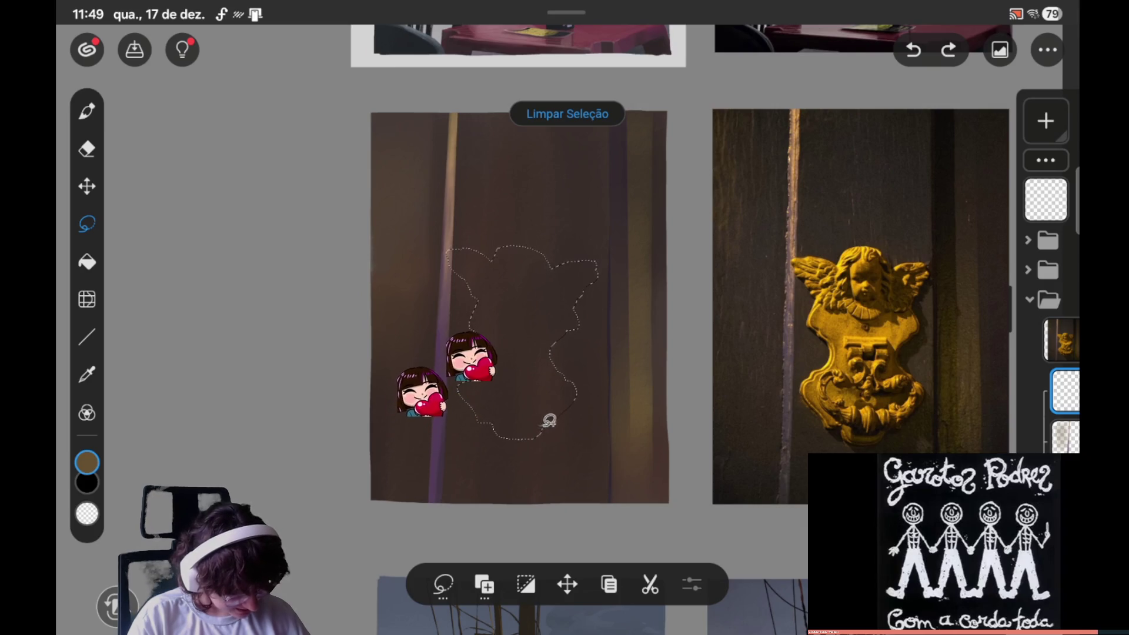
pyautogui.hotkey('ctrl', 'shift', 'z')
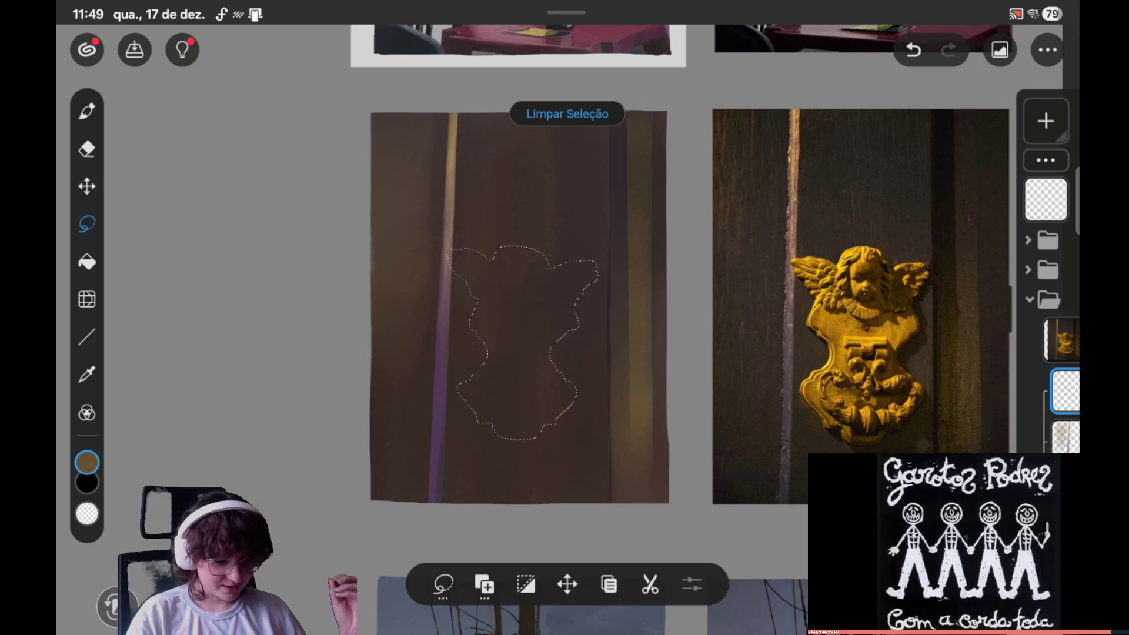
# Step: Trace along the lower-right edge and bottom, extending up toward the wing
pyautogui.moveTo(591, 379); pyautogui.dragTo(552, 421)
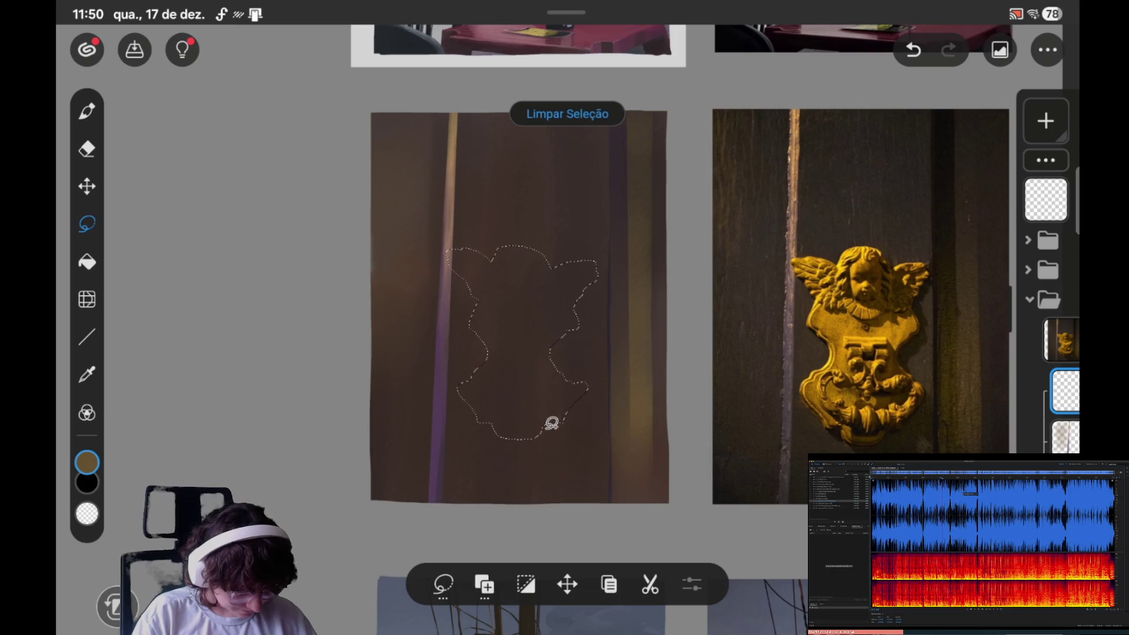
pyautogui.moveTo(548, 420)
pyautogui.mouseDown()
pyautogui.moveTo(518, 436)
pyautogui.moveTo(515, 394)
pyautogui.mouseUp()
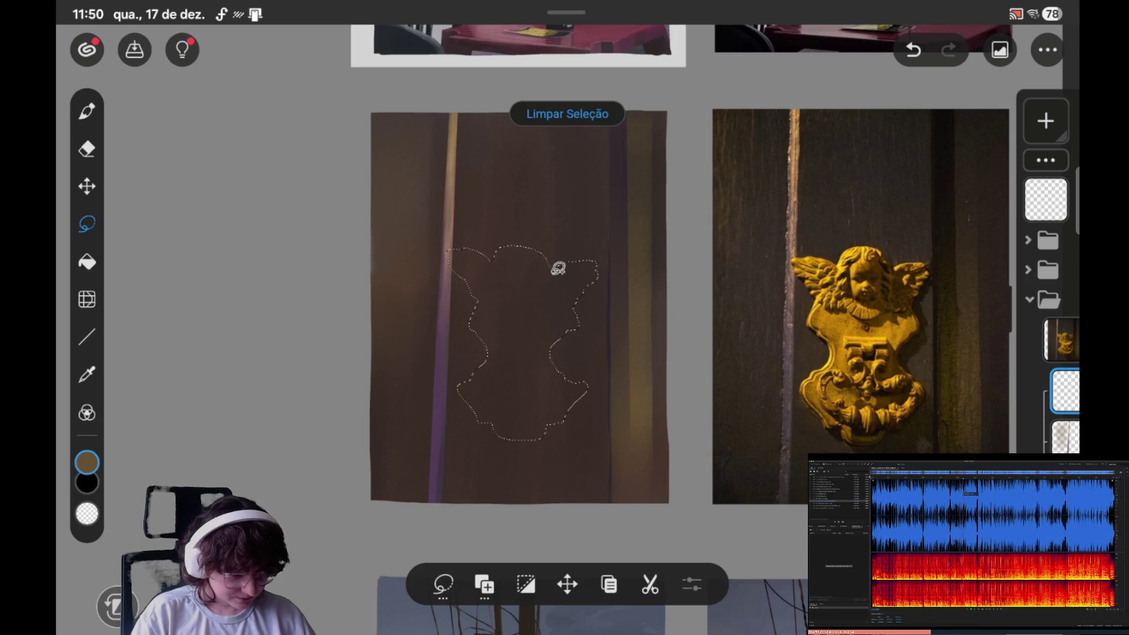
pyautogui.moveTo(557, 253)
pyautogui.mouseDown()
pyautogui.moveTo(533, 238)
pyautogui.moveTo(494, 261)
pyautogui.mouseUp()
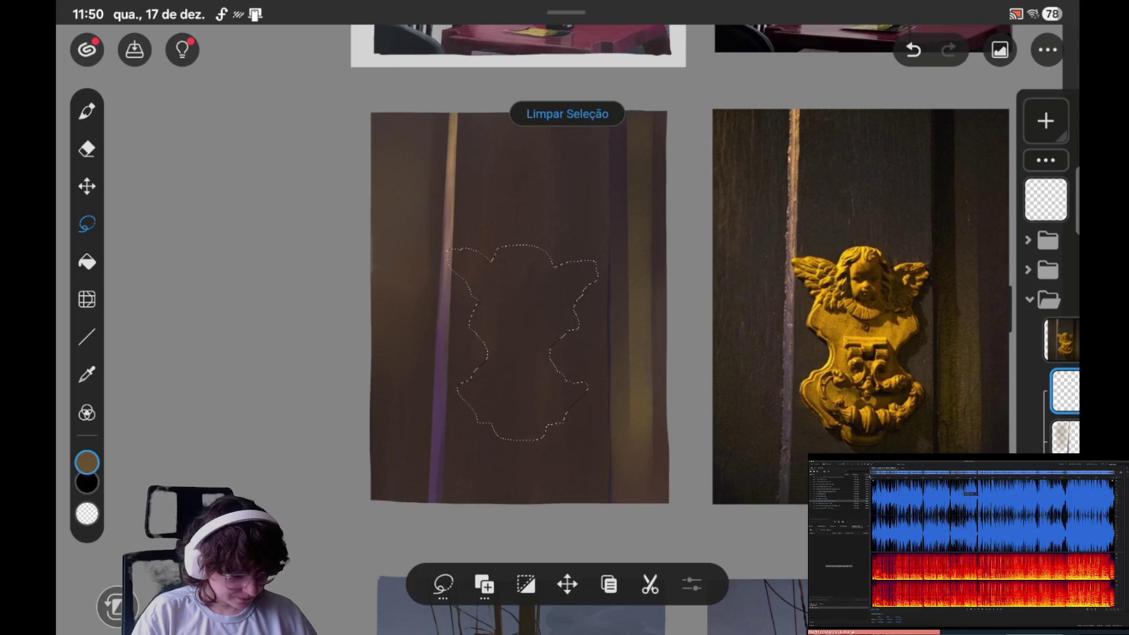
# Step: Switch the selection mode to Remover da seleção and trim the lower-right edge
pyautogui.click(443, 584)
pyautogui.click(483, 584)
pyautogui.click(484, 583)
pyautogui.click(464, 526)
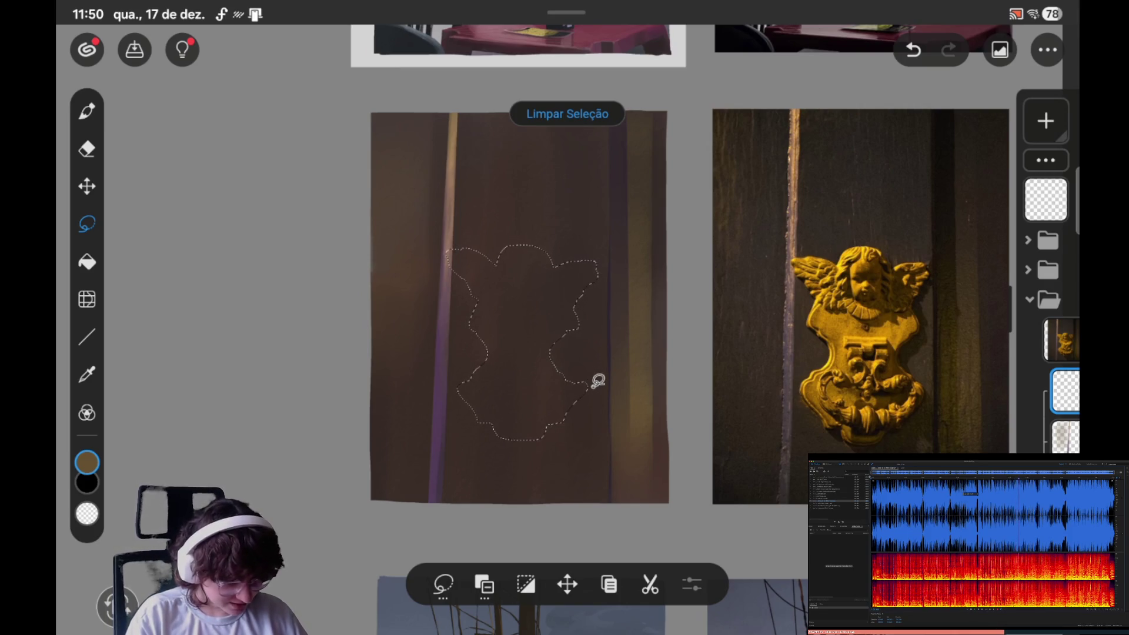
pyautogui.moveTo(597, 379); pyautogui.dragTo(586, 367)
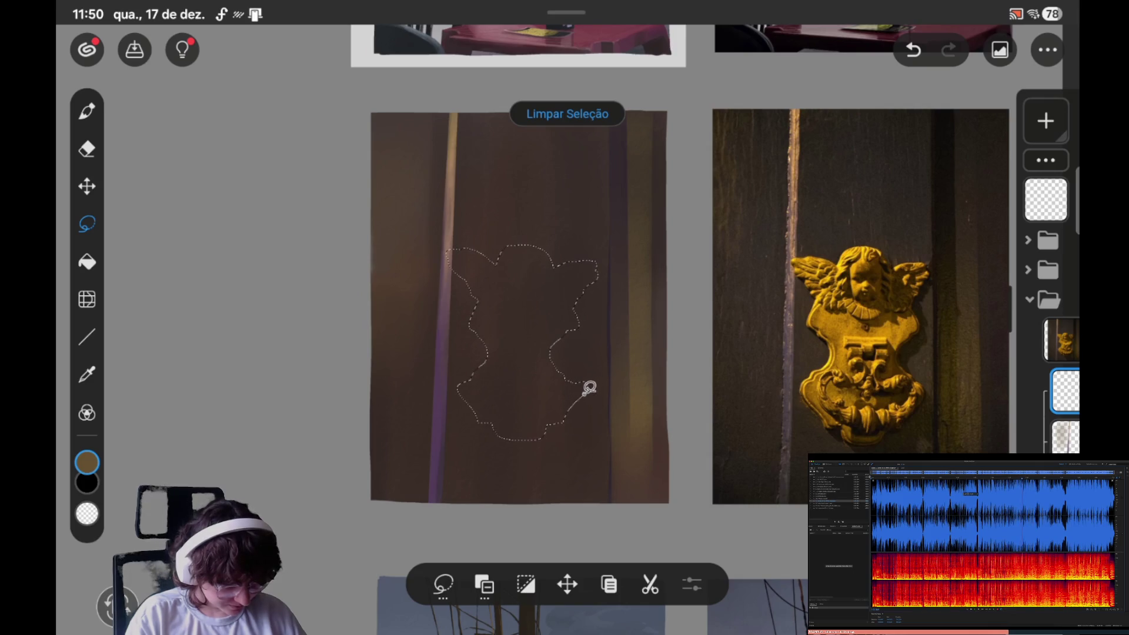
pyautogui.moveTo(598, 380)
pyautogui.mouseDown()
pyautogui.moveTo(584, 399)
pyautogui.moveTo(556, 379)
pyautogui.mouseUp()
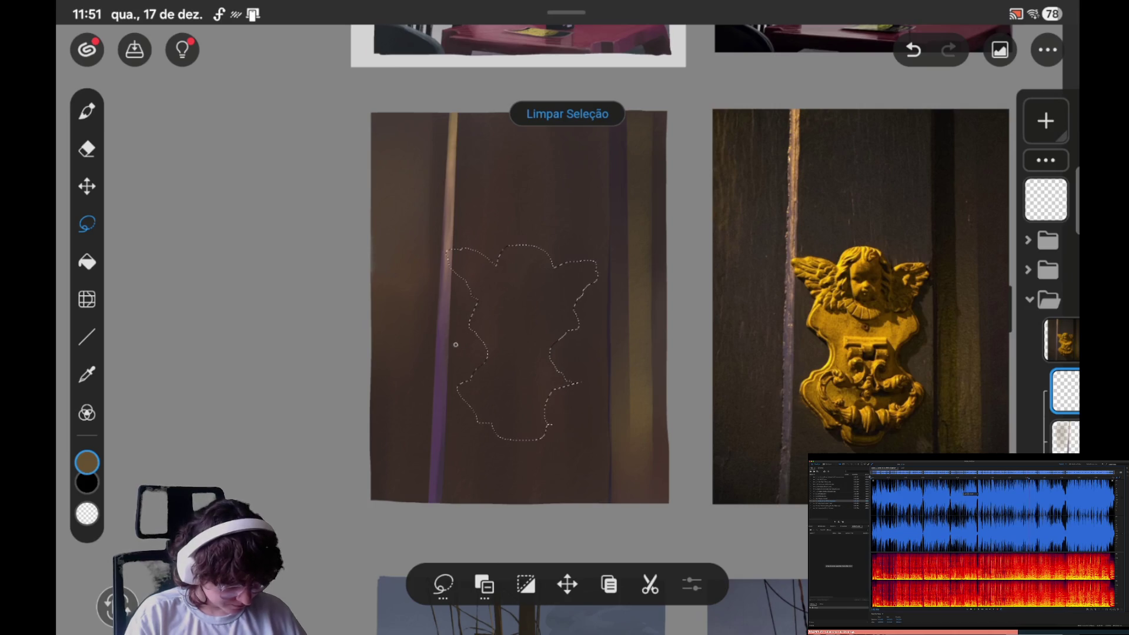
# Step: Return to add mode and extend the selection along the lower-right and right edges
pyautogui.click(483, 584)
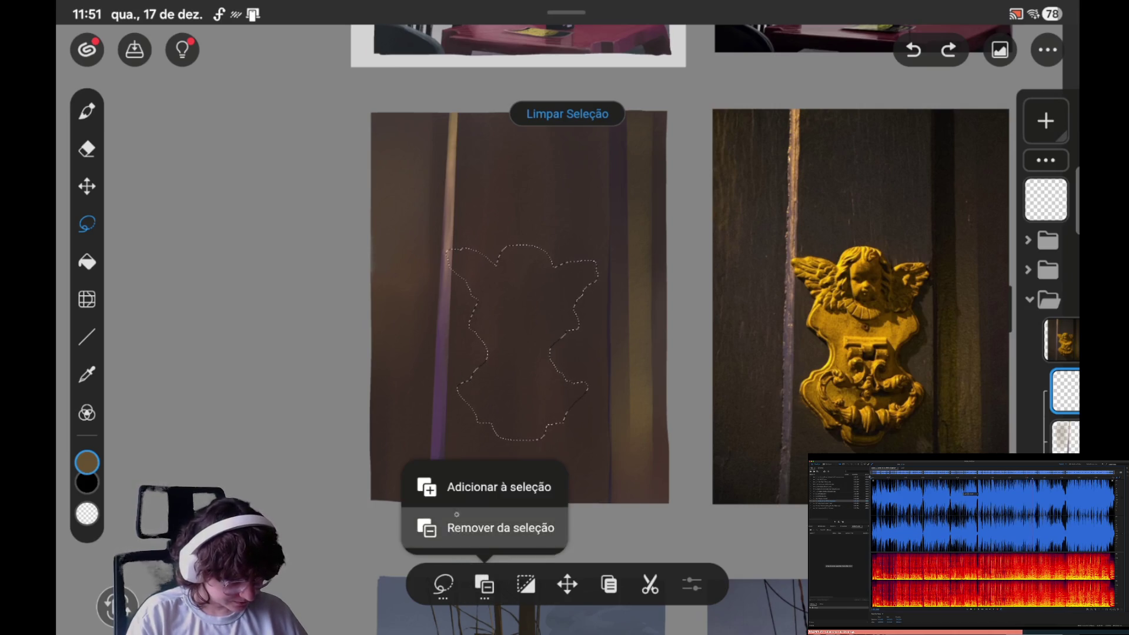
pyautogui.click(471, 484)
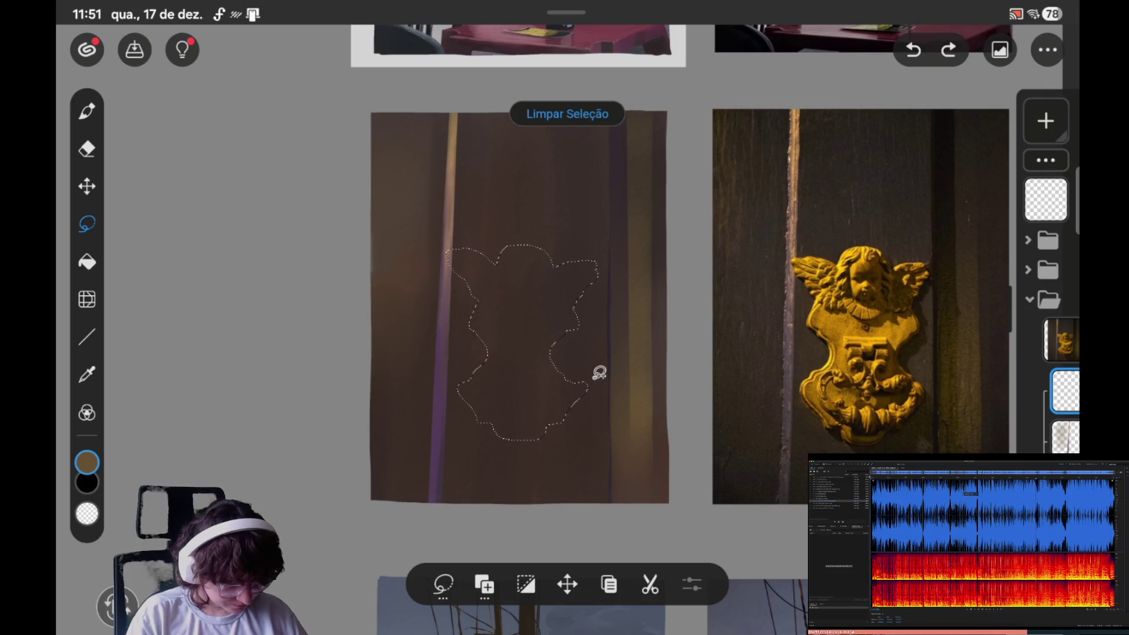
pyautogui.moveTo(597, 375); pyautogui.dragTo(552, 413)
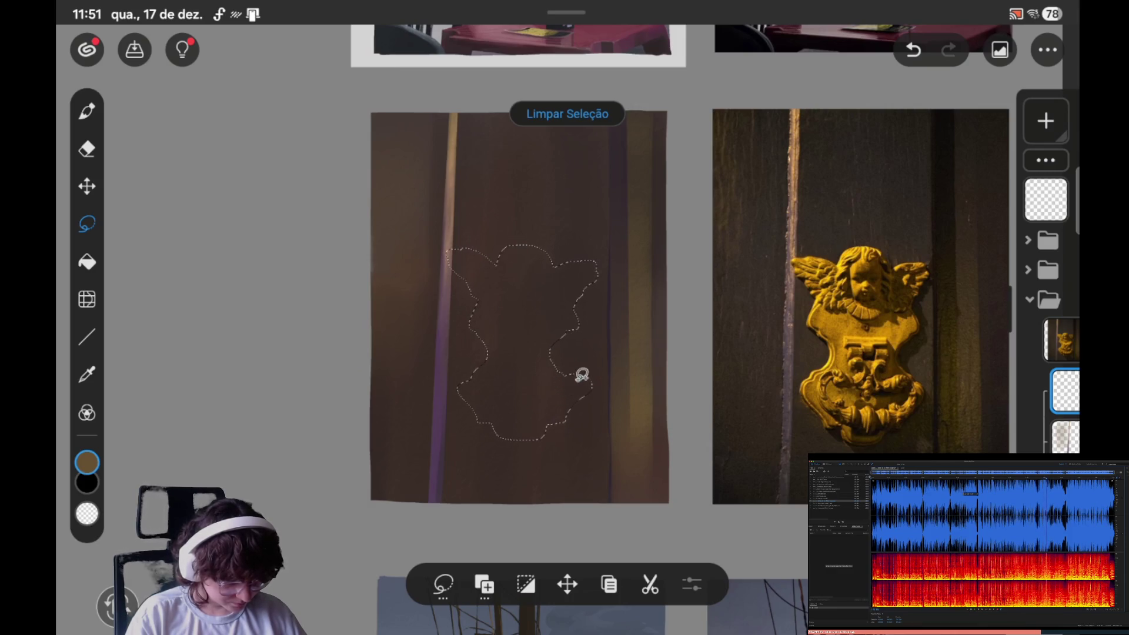
pyautogui.moveTo(586, 374); pyautogui.dragTo(564, 341)
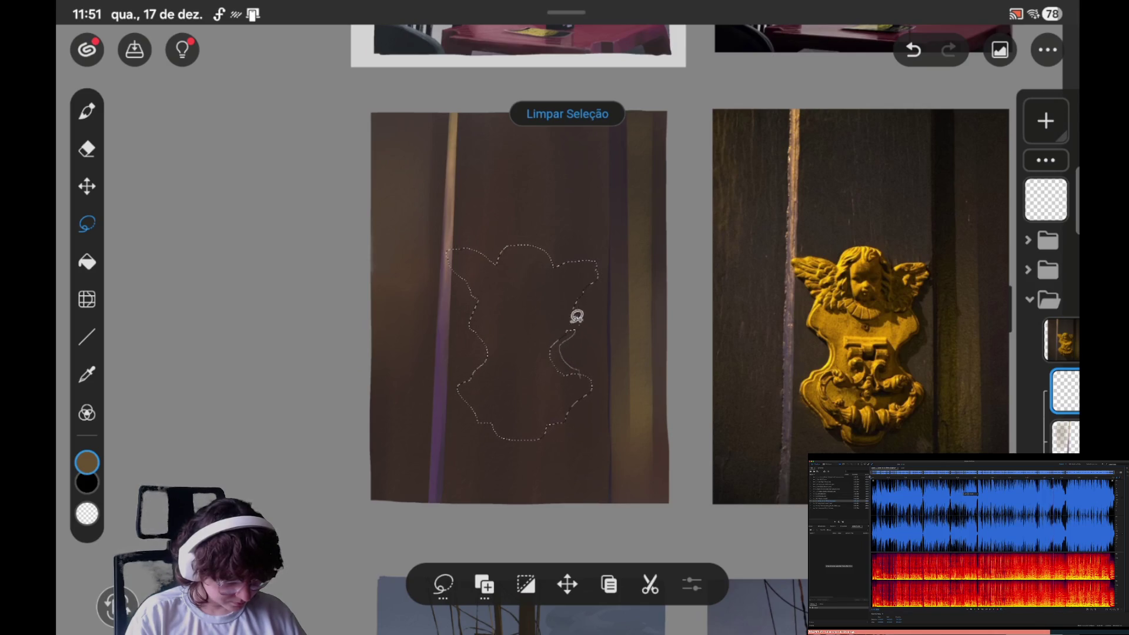
pyautogui.moveTo(544, 361); pyautogui.dragTo(569, 371)
pyautogui.hotkey('ctrl', 'z')
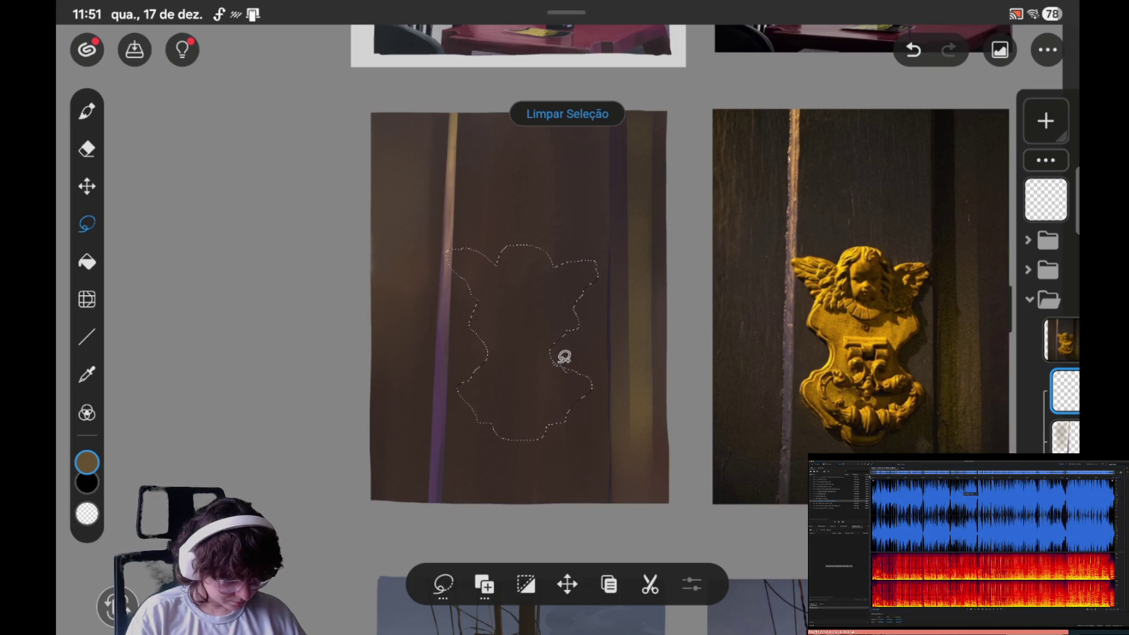
# Step: Redraw the right-edge notch and reshape the selection up to the upper-right wing
pyautogui.moveTo(540, 342); pyautogui.dragTo(542, 335)
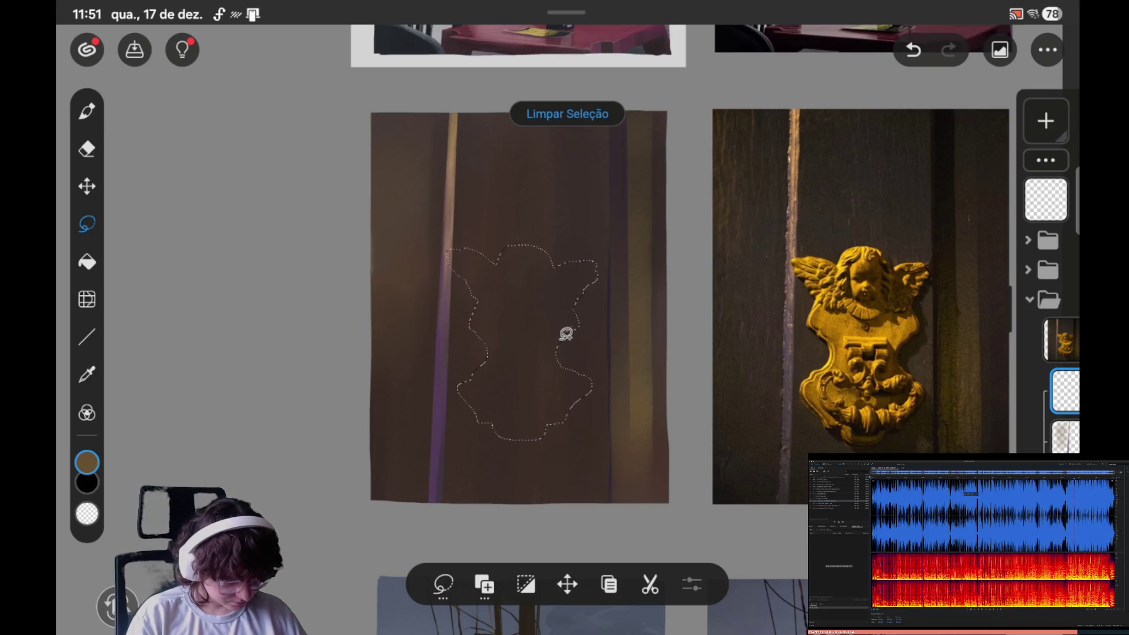
pyautogui.hotkey('ctrl', 'z')
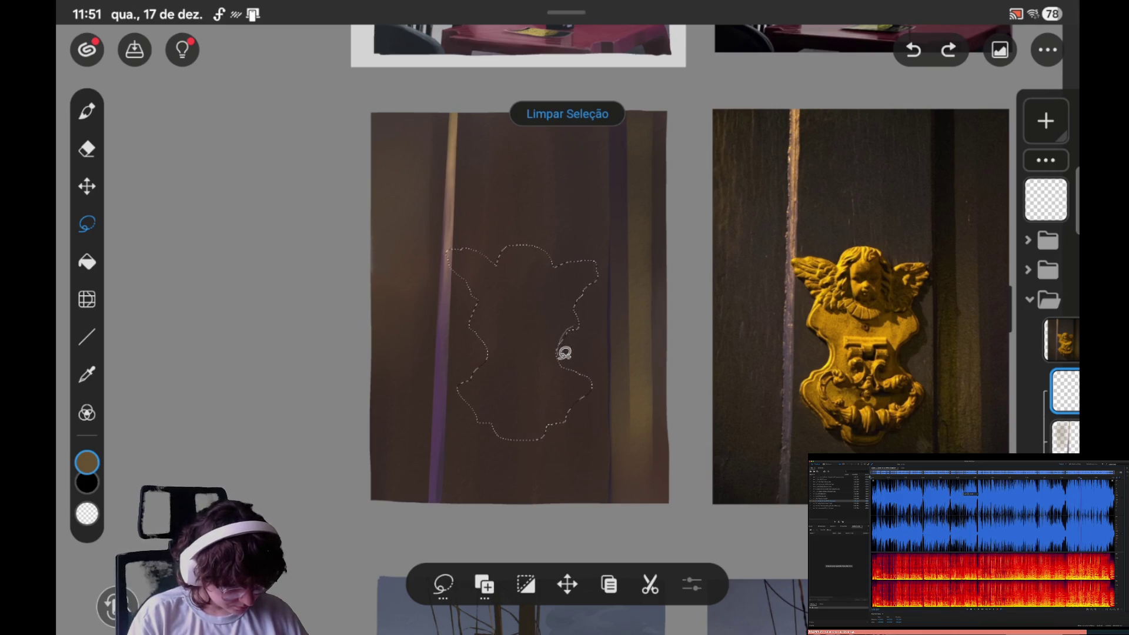
pyautogui.moveTo(564, 352); pyautogui.dragTo(546, 315)
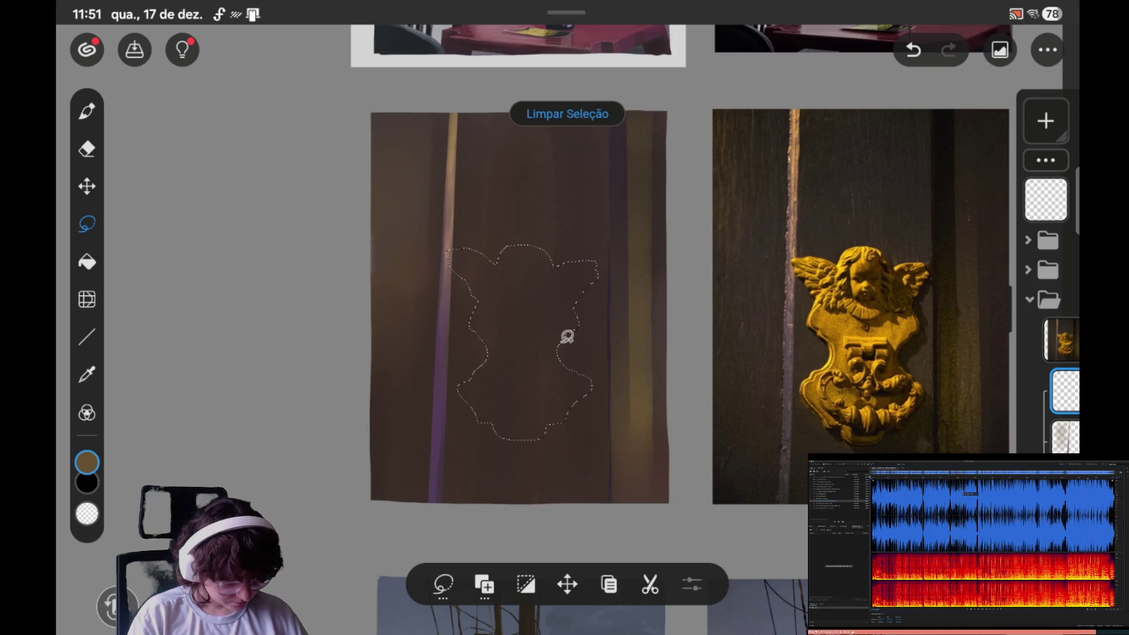
pyautogui.moveTo(581, 326)
pyautogui.mouseDown()
pyautogui.moveTo(568, 298)
pyautogui.moveTo(587, 307)
pyautogui.mouseUp()
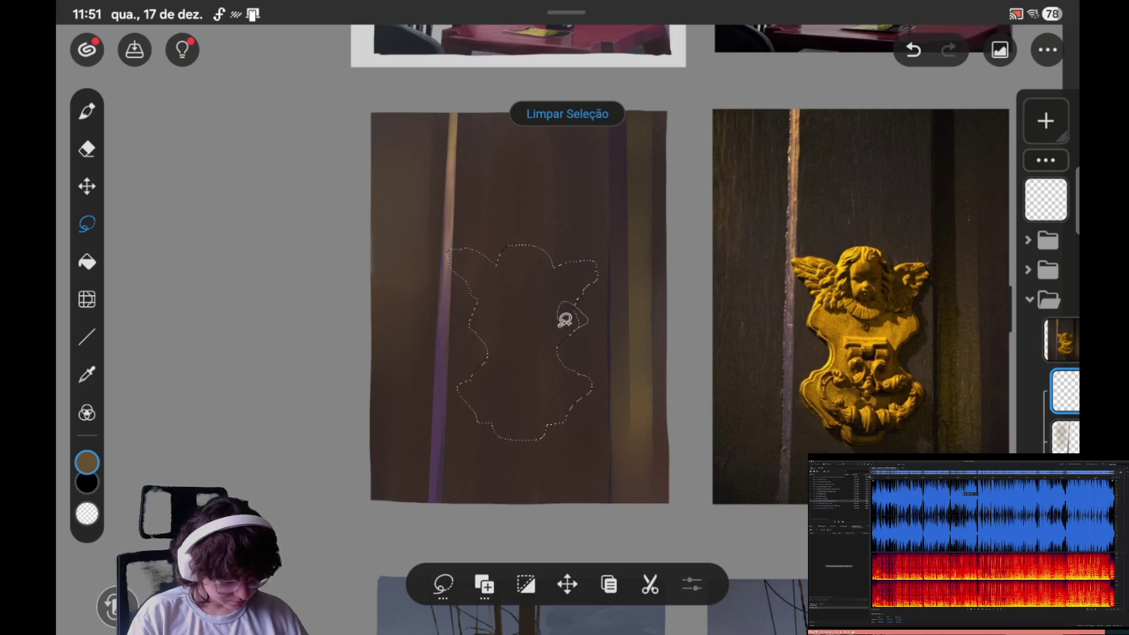
pyautogui.hotkey('ctrl', 'z')
pyautogui.moveTo(567, 286); pyautogui.dragTo(559, 292)
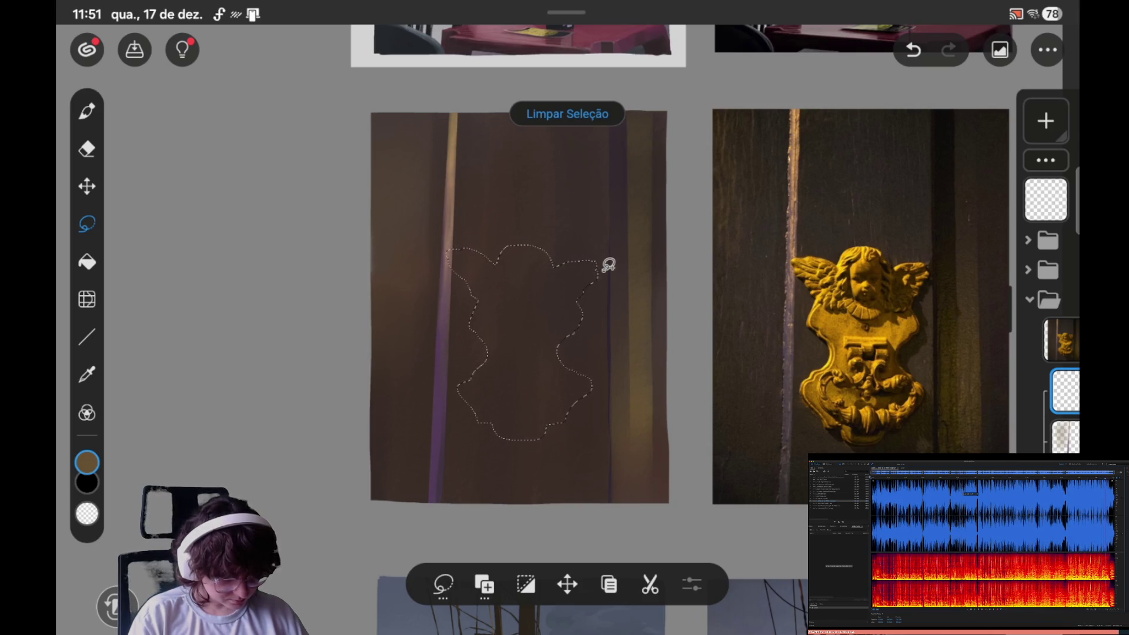
pyautogui.moveTo(589, 268); pyautogui.dragTo(606, 267)
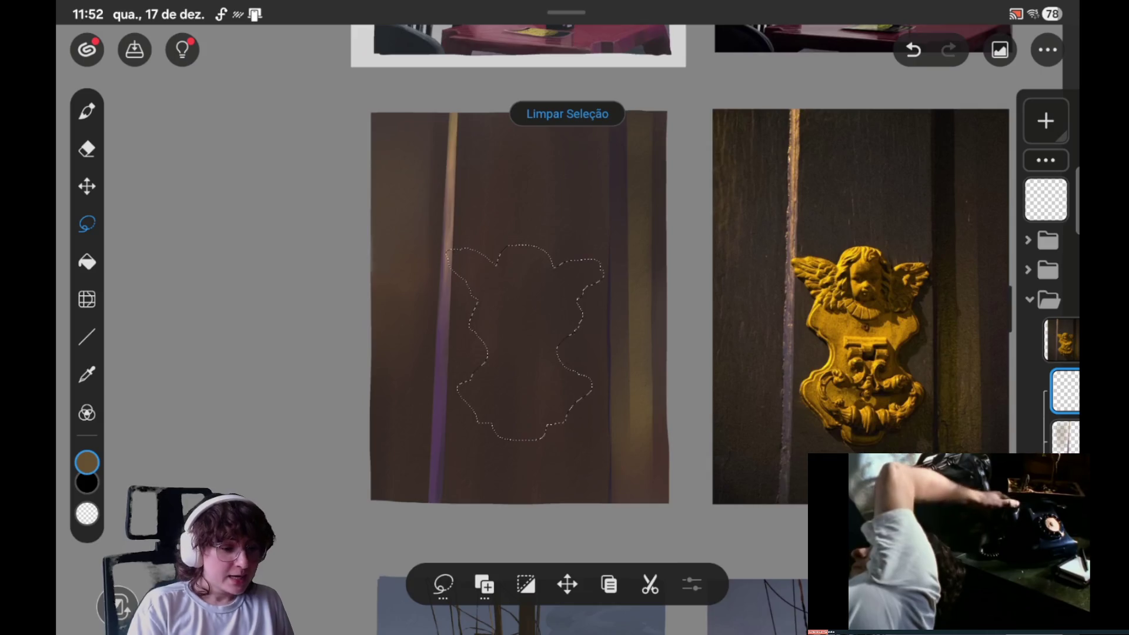
# Step: Zoom out to the whole moodboard and save Ilustração99
pyautogui.scroll(-5, 773, 375)
pyautogui.scroll(5, 735, 329)
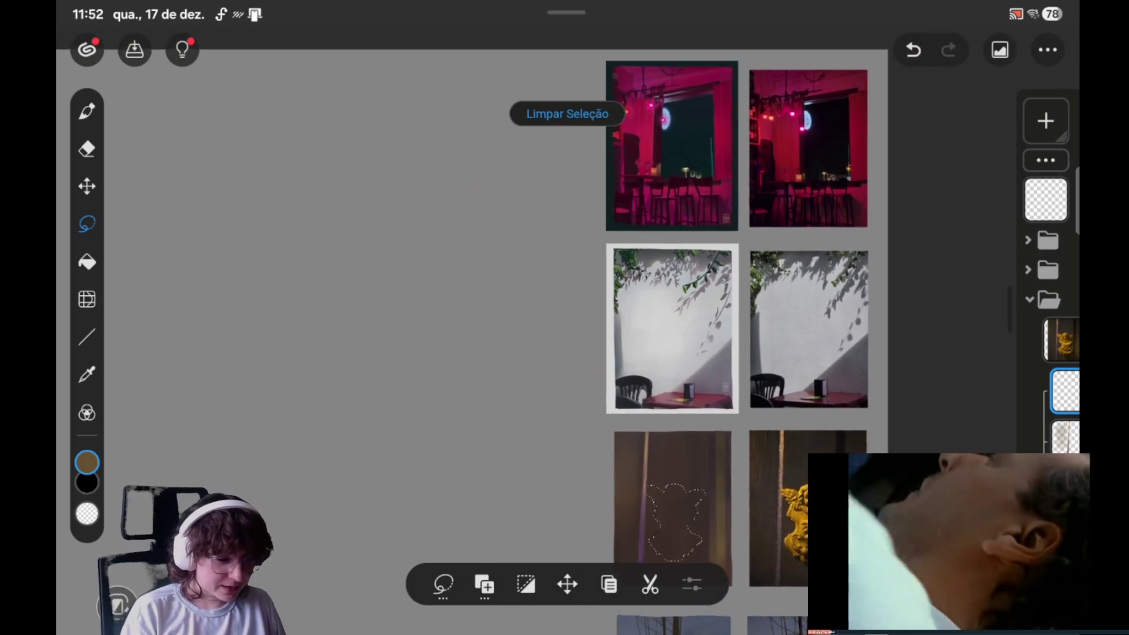
pyautogui.scroll(-6, 735, 329)
pyautogui.scroll(-3, 723, 330)
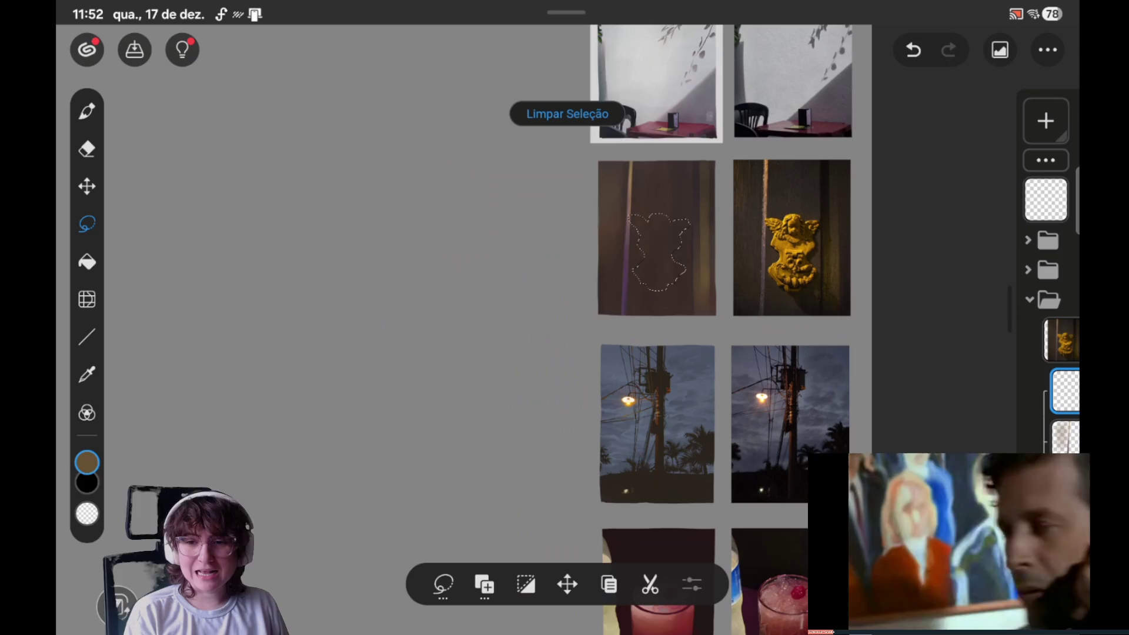
pyautogui.scroll(-3, 723, 329)
pyautogui.scroll(4, 729, 330)
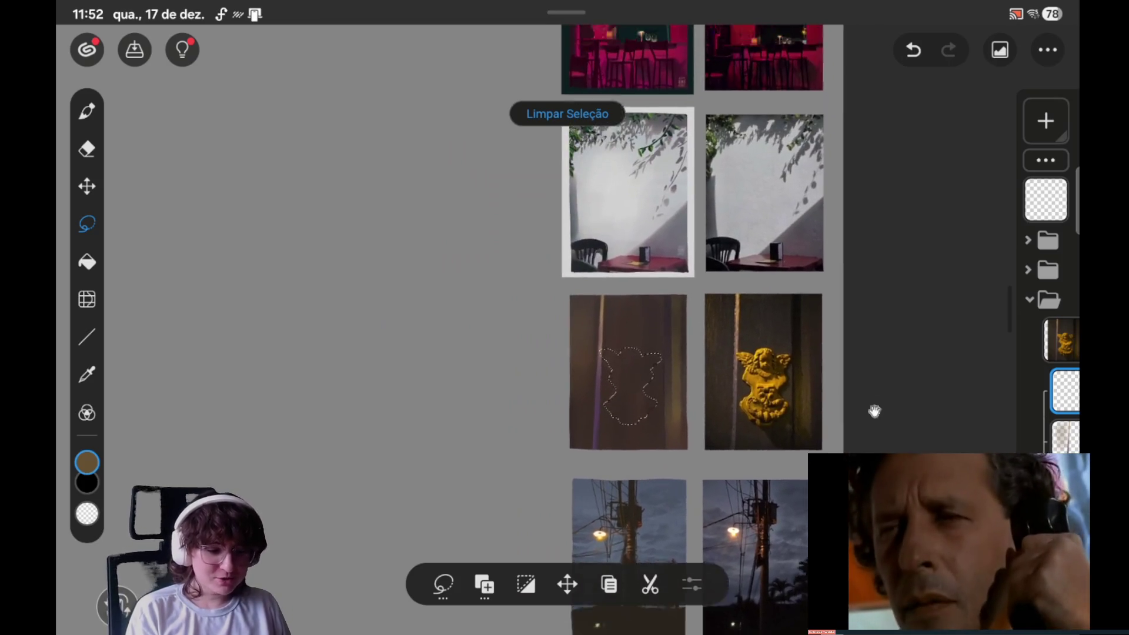
pyautogui.scroll(3, 729, 329)
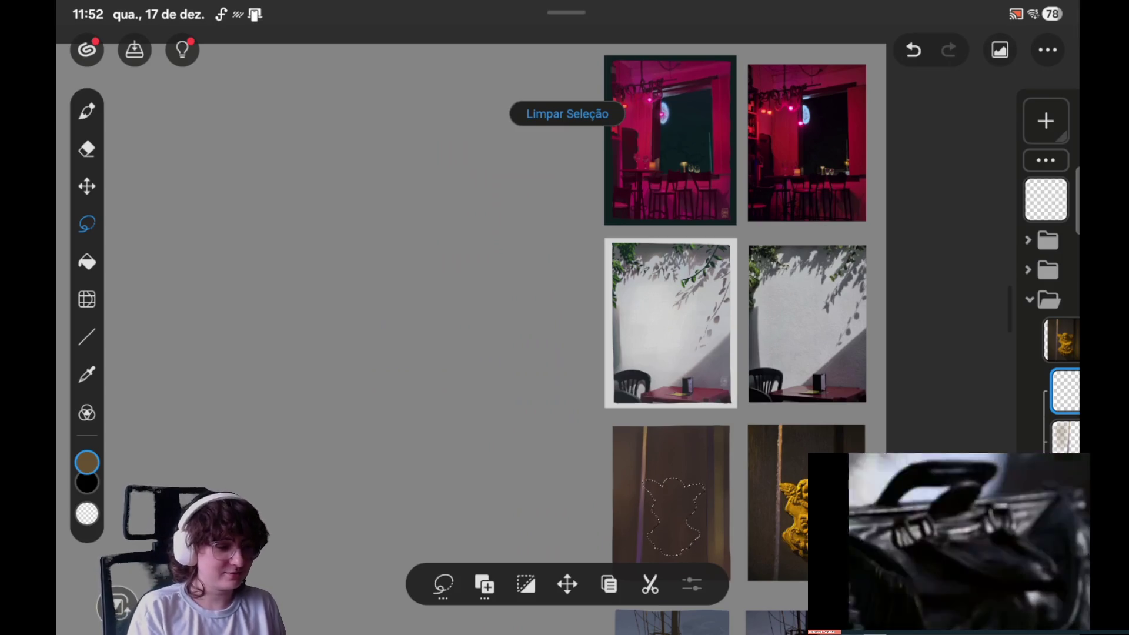
pyautogui.click(135, 49)
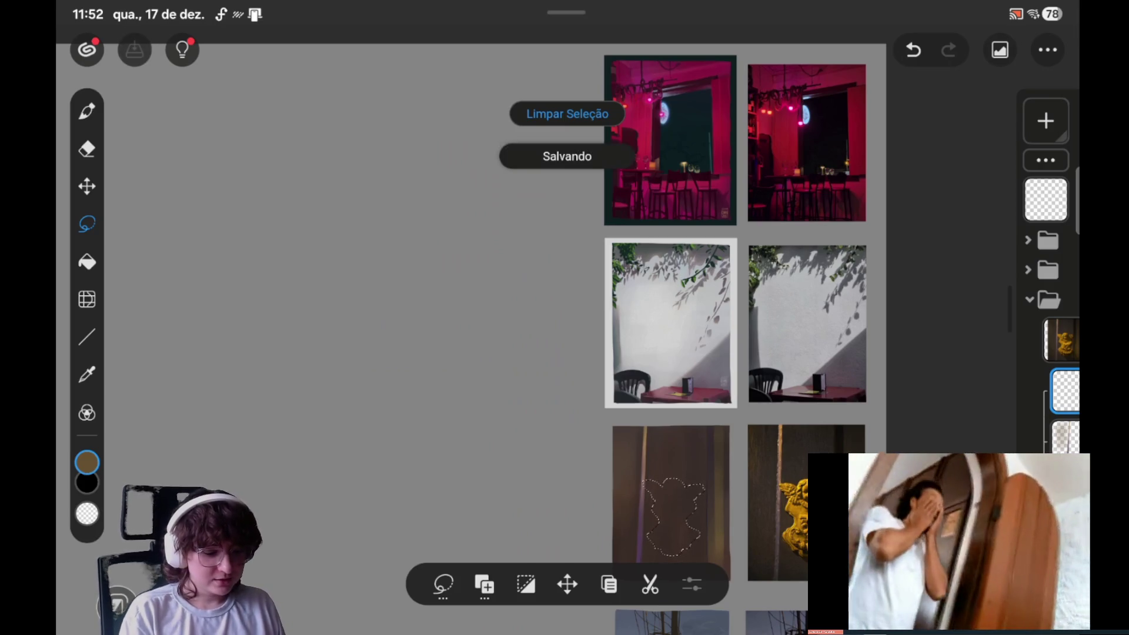
# Step: Zoom and shift the view back up over the angel studies
pyautogui.scroll(-2, 676, 214)
pyautogui.scroll(-2, 676, 230)
pyautogui.scroll(-2, 705, 217)
pyautogui.scroll(-2, 728, 207)
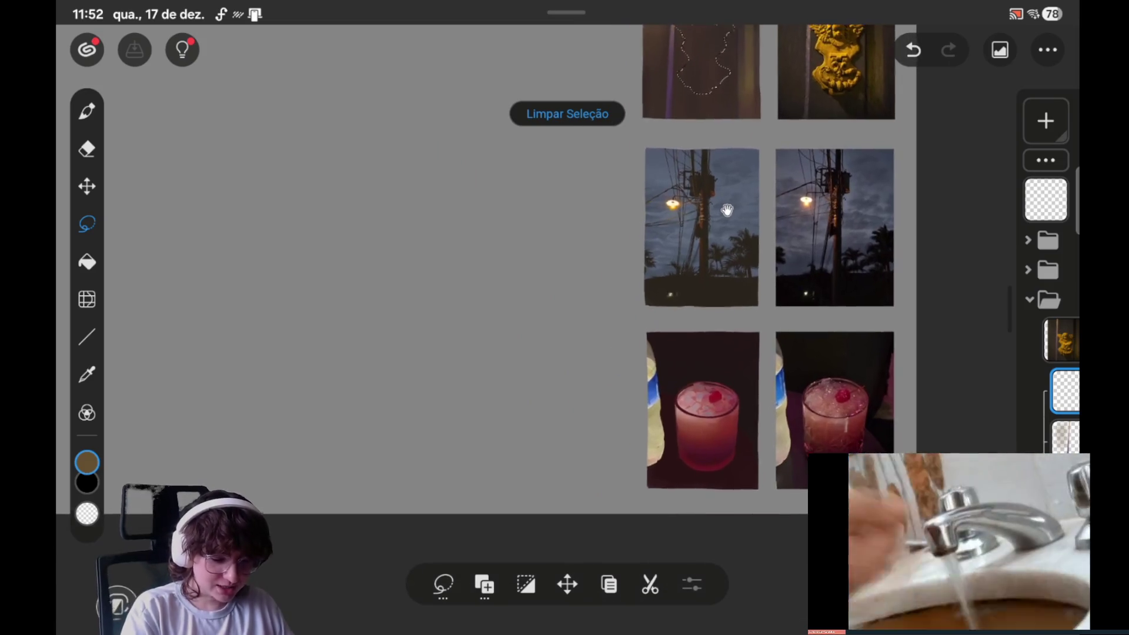
pyautogui.scroll(3, 728, 207)
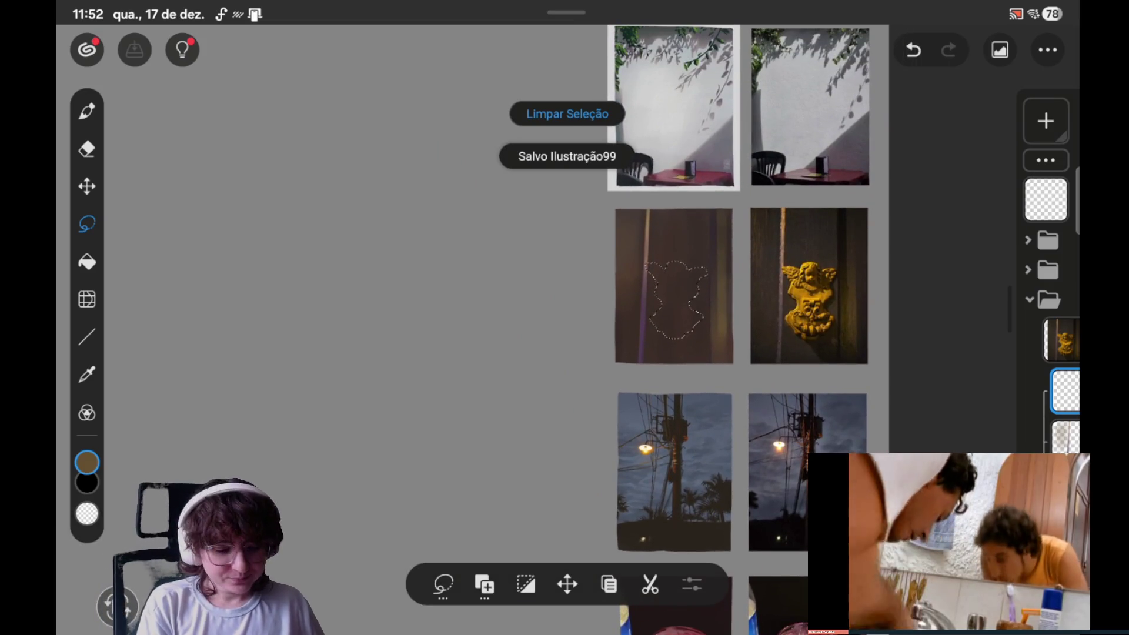
pyautogui.scroll(3, 753, 177)
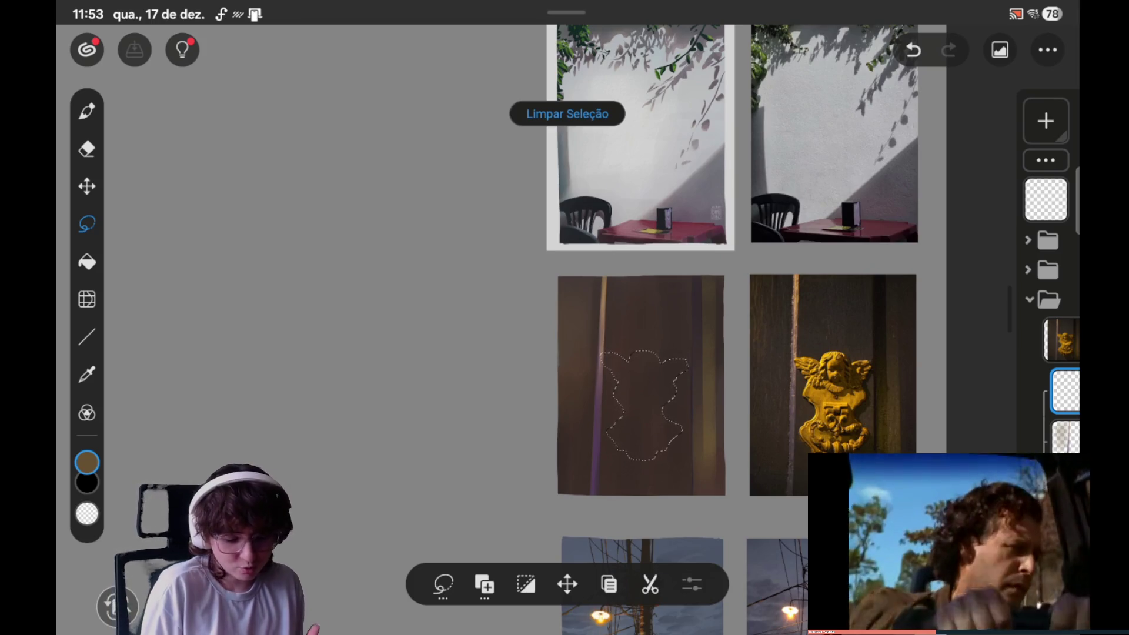
pyautogui.moveTo(573, 400); pyautogui.dragTo(559, 341)
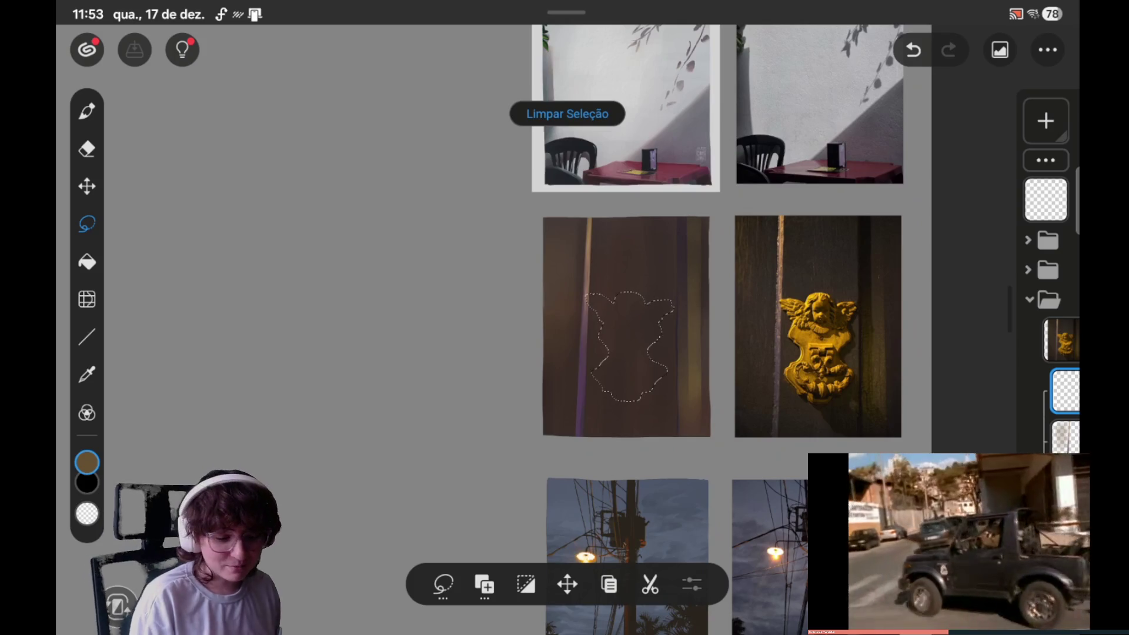
pyautogui.scroll(5, 723, 294)
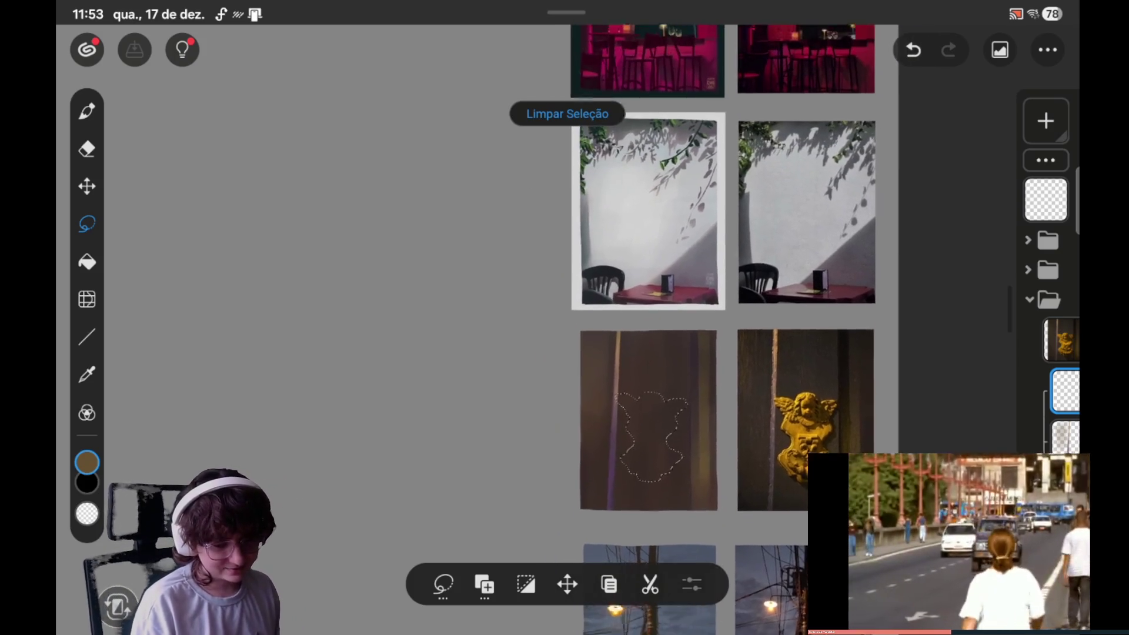
pyautogui.scroll(-5, 865, 448)
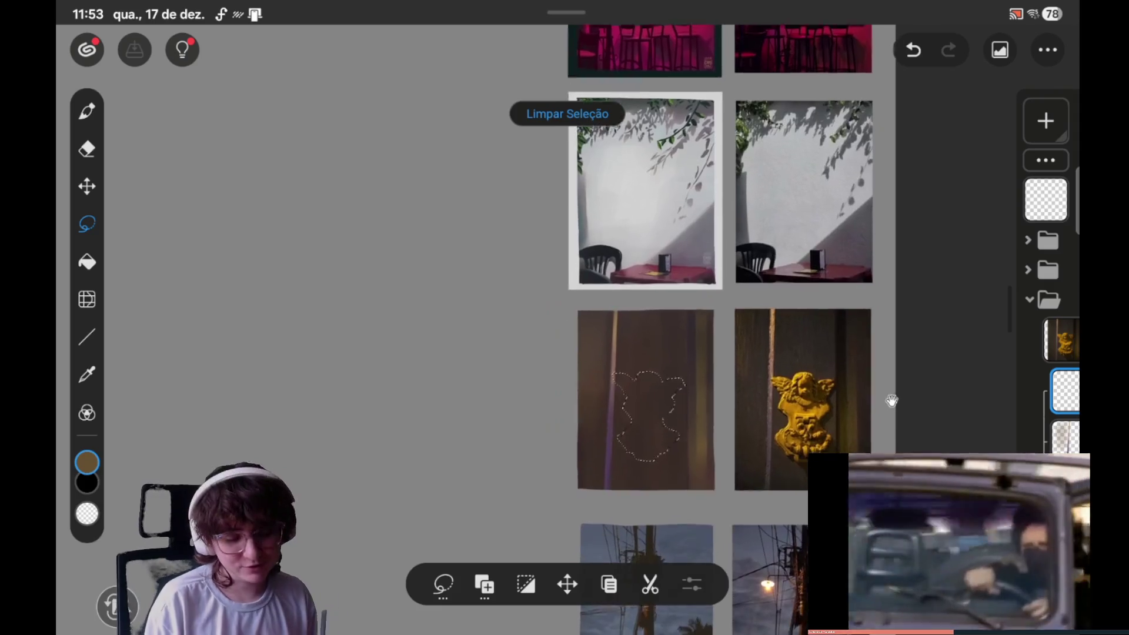
pyautogui.scroll(-3, 864, 448)
pyautogui.scroll(-3, 864, 447)
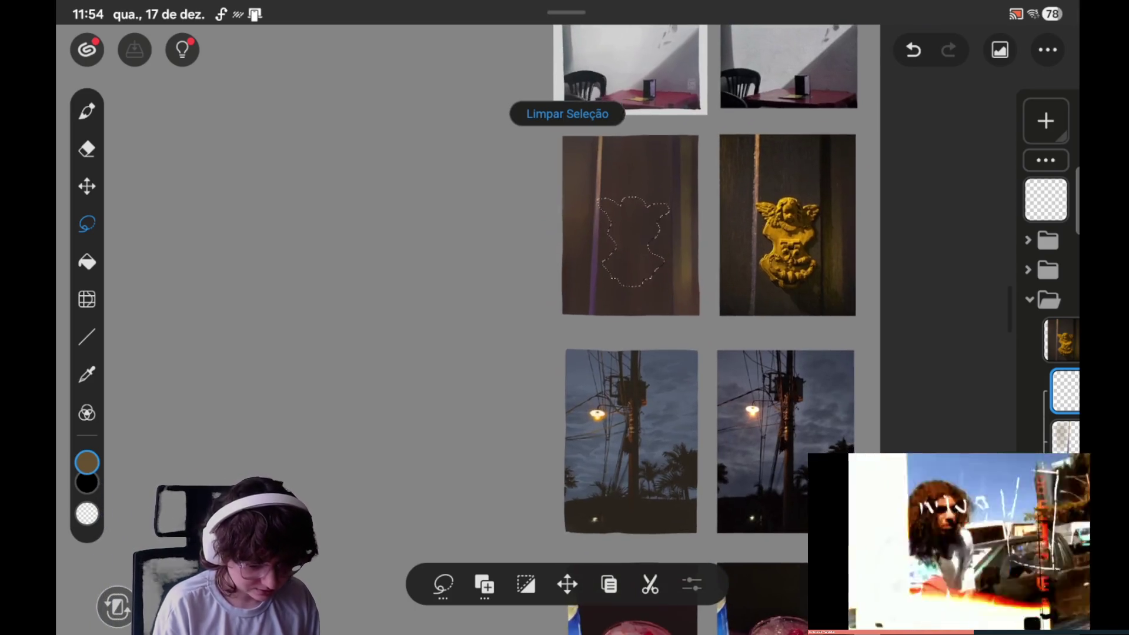
pyautogui.scroll(5, 793, 475)
pyautogui.moveTo(793, 475); pyautogui.dragTo(804, 494)
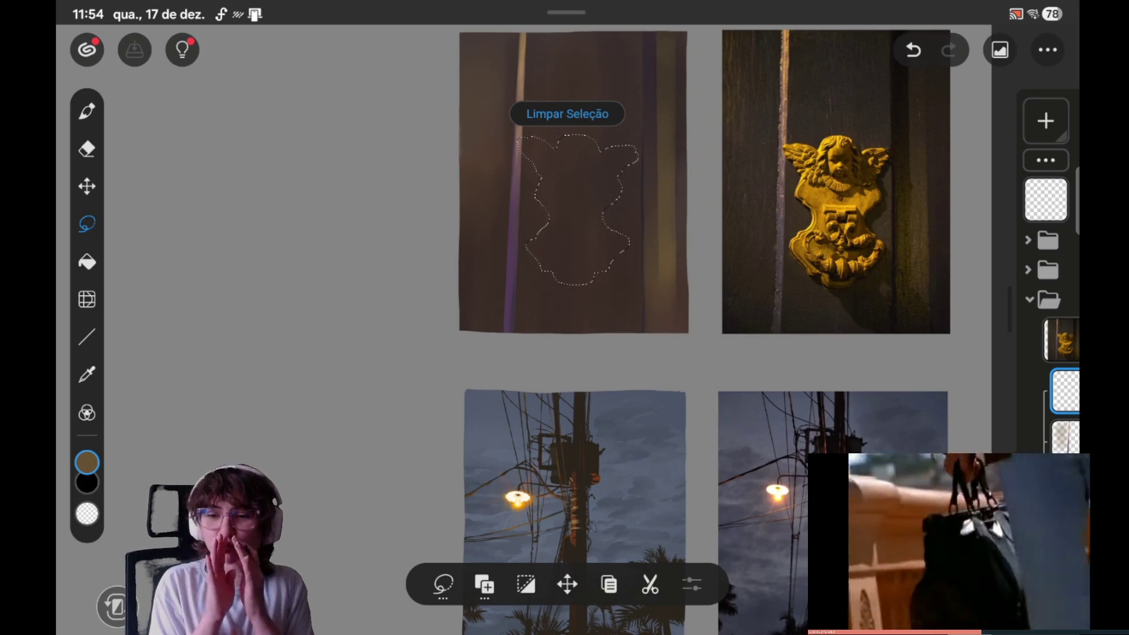
pyautogui.moveTo(706, 236); pyautogui.dragTo(719, 246)
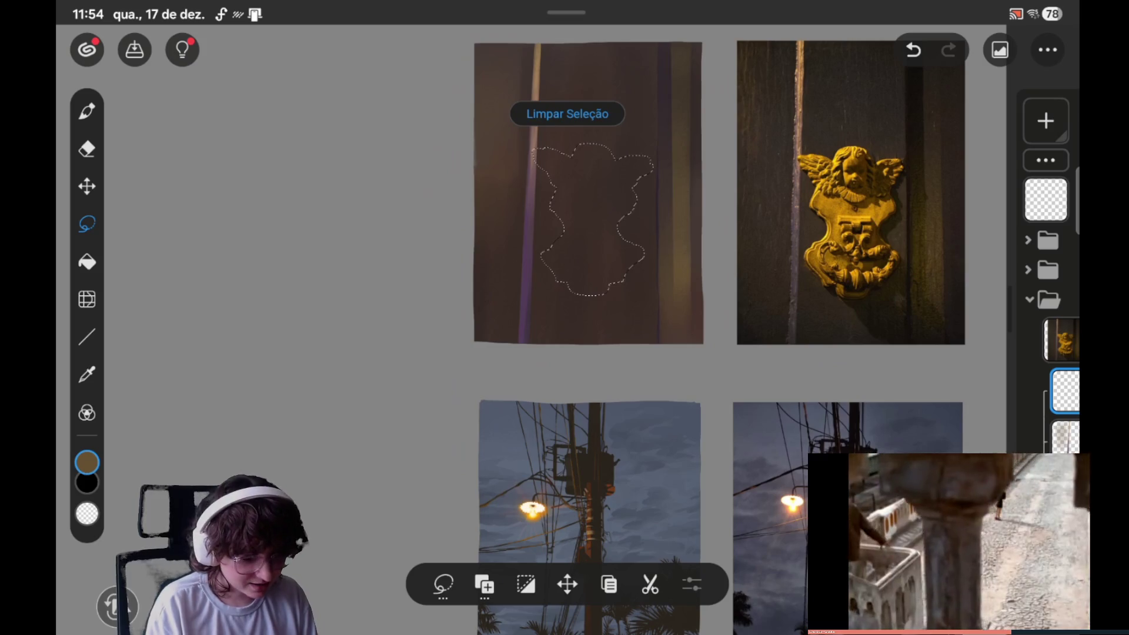
pyautogui.scroll(10, 664, 330)
pyautogui.scroll(-5, 342, 355)
pyautogui.scroll(1, 342, 355)
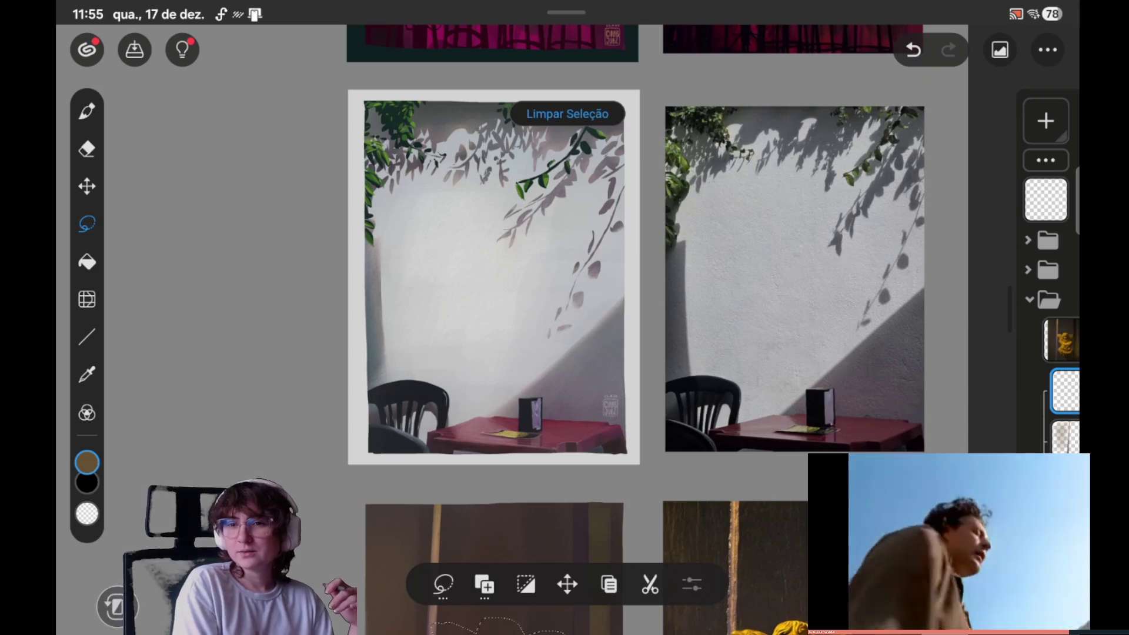
# Step: Pull back from the pink bar painting and pan down to the brown panel angel study
pyautogui.moveTo(494, 276)
pyautogui.mouseDown()
pyautogui.moveTo(635, 189)
pyautogui.moveTo(529, 558)
pyautogui.mouseUp()
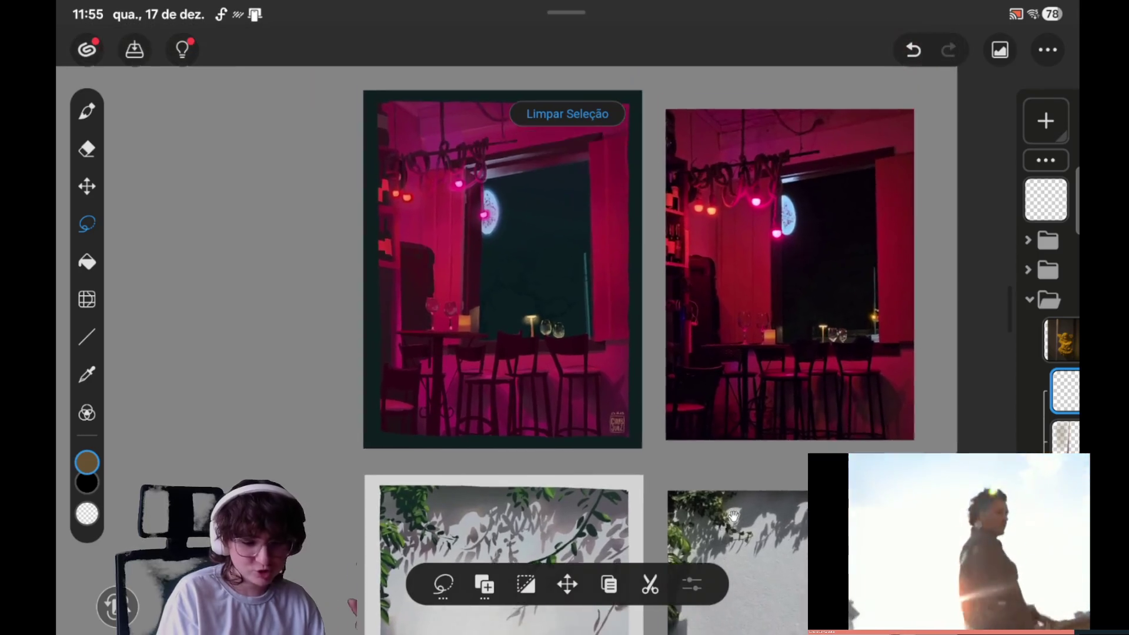
pyautogui.scroll(1, 506, 271)
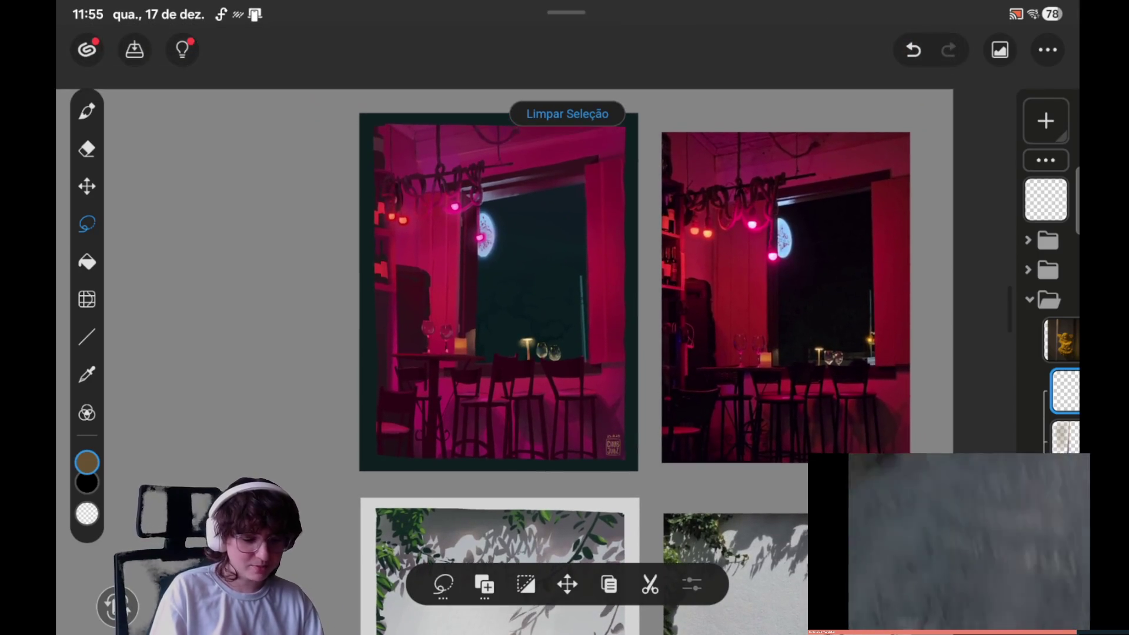
pyautogui.scroll(-1, 505, 294)
pyautogui.scroll(-2, 506, 294)
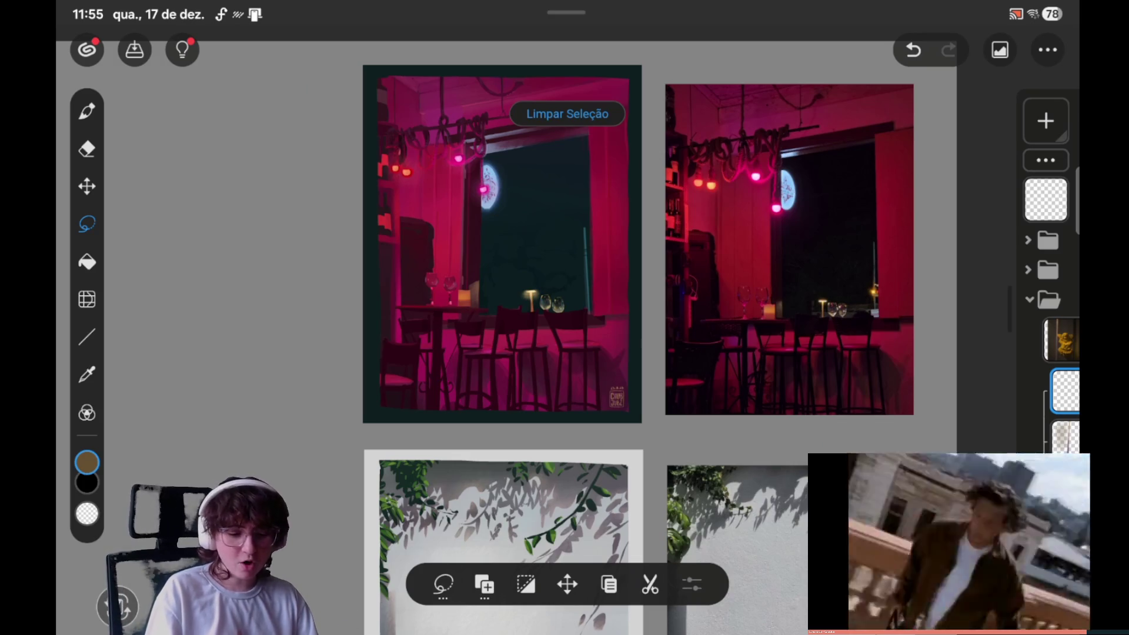
pyautogui.scroll(2, 565, 318)
pyautogui.hscroll(-1, 564, 318)
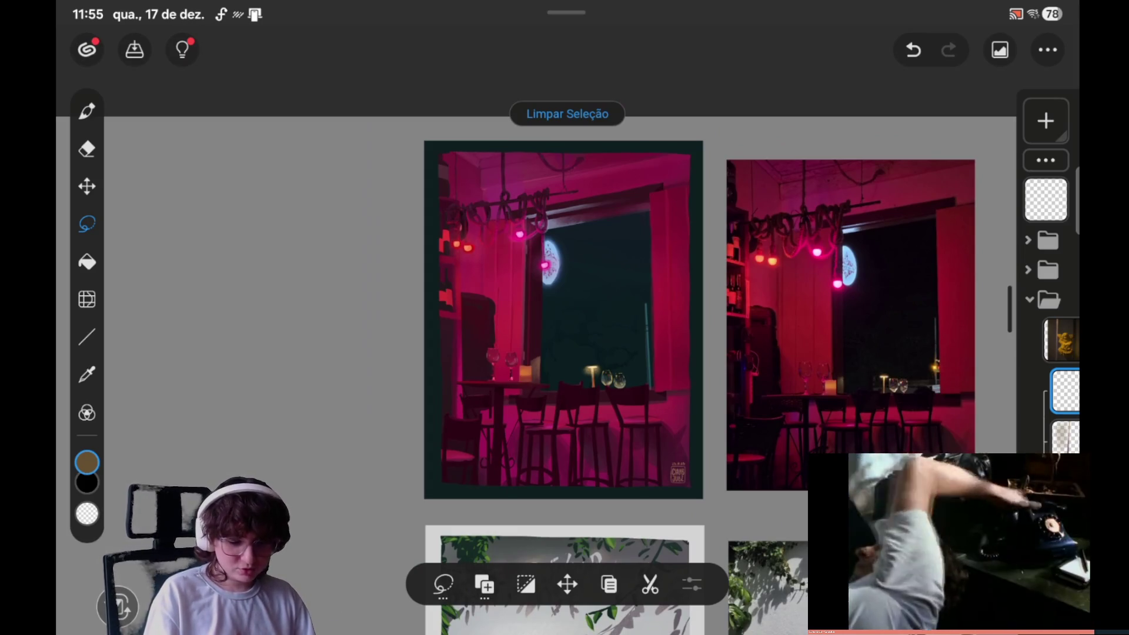
pyautogui.scroll(3, 529, 264)
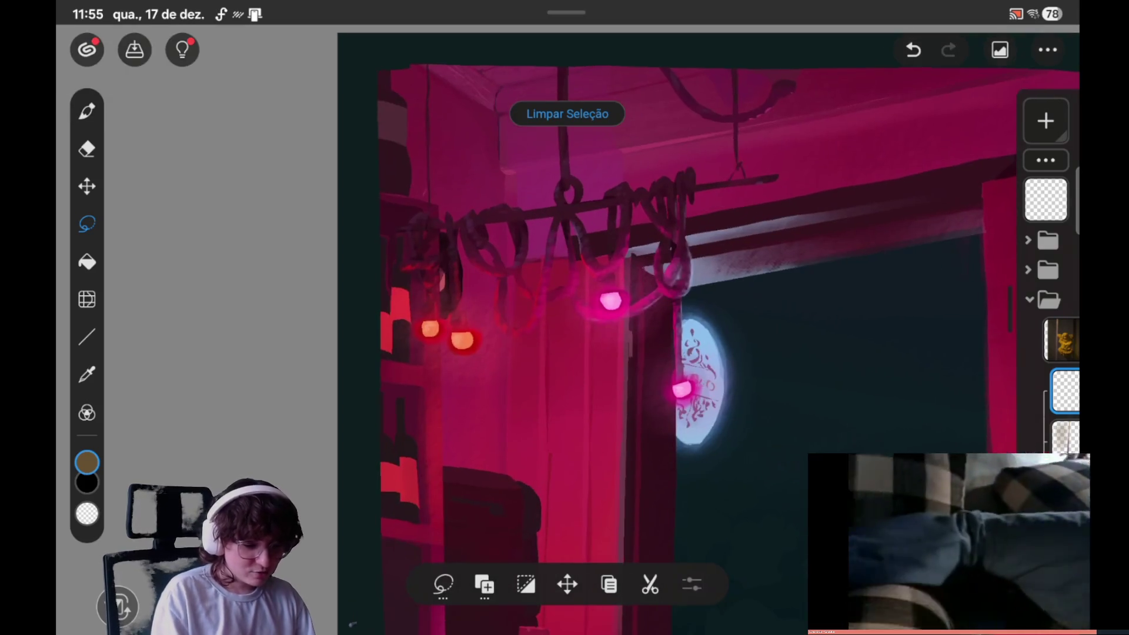
pyautogui.scroll(-3, 653, 382)
pyautogui.hscroll(3, 564, 383)
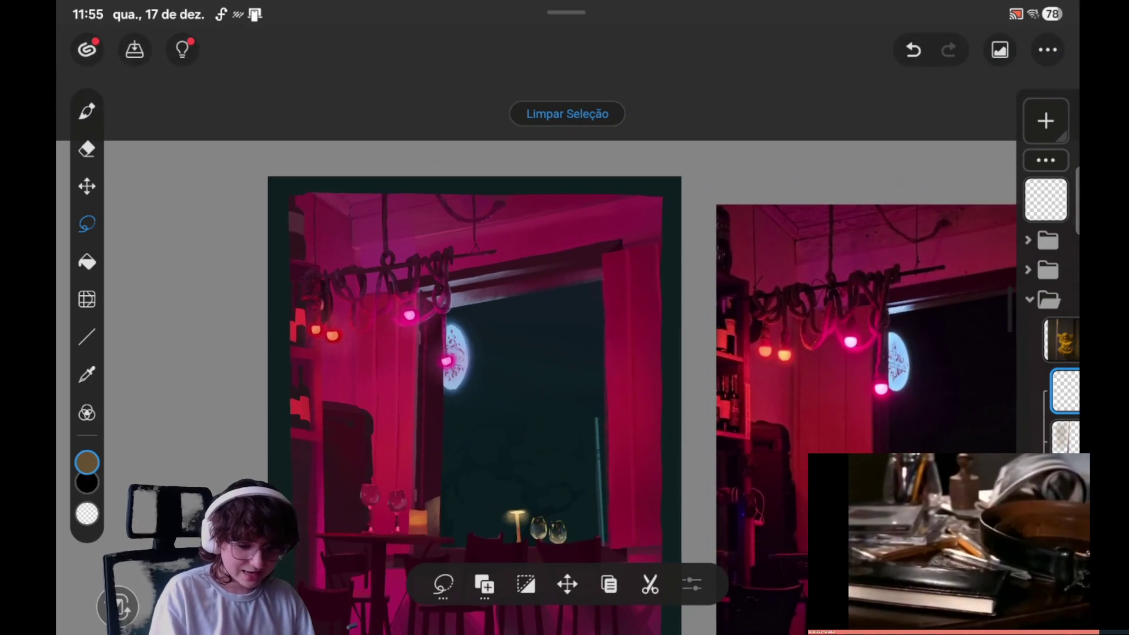
pyautogui.scroll(5, 529, 323)
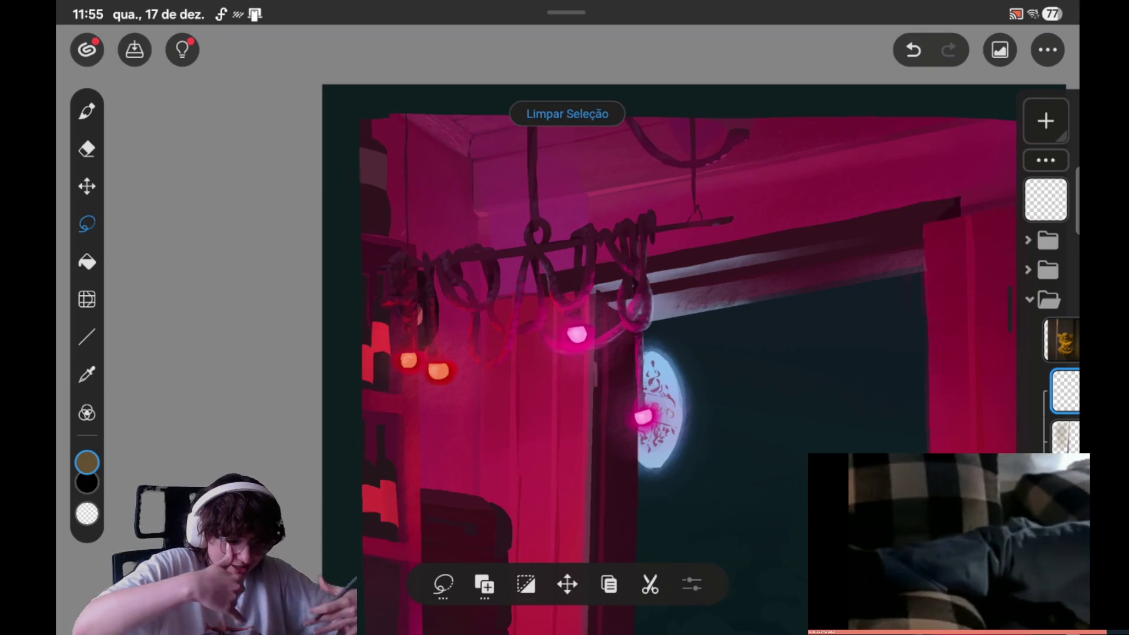
pyautogui.moveTo(812, 541)
pyautogui.mouseDown()
pyautogui.moveTo(680, 305)
pyautogui.moveTo(804, 469)
pyautogui.moveTo(727, 415)
pyautogui.moveTo(718, 88)
pyautogui.mouseUp()
pyautogui.moveTo(717, 176); pyautogui.dragTo(717, 382)
pyautogui.moveTo(718, 441)
pyautogui.mouseDown()
pyautogui.moveTo(717, 162)
pyautogui.moveTo(854, 403)
pyautogui.mouseUp()
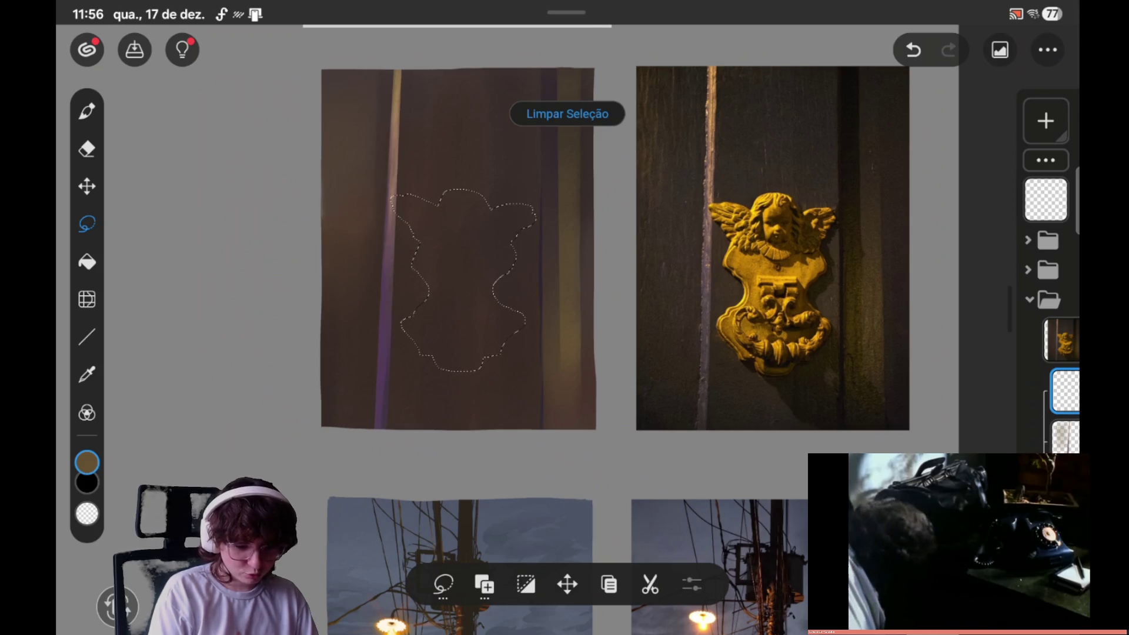
pyautogui.scroll(2, 612, 265)
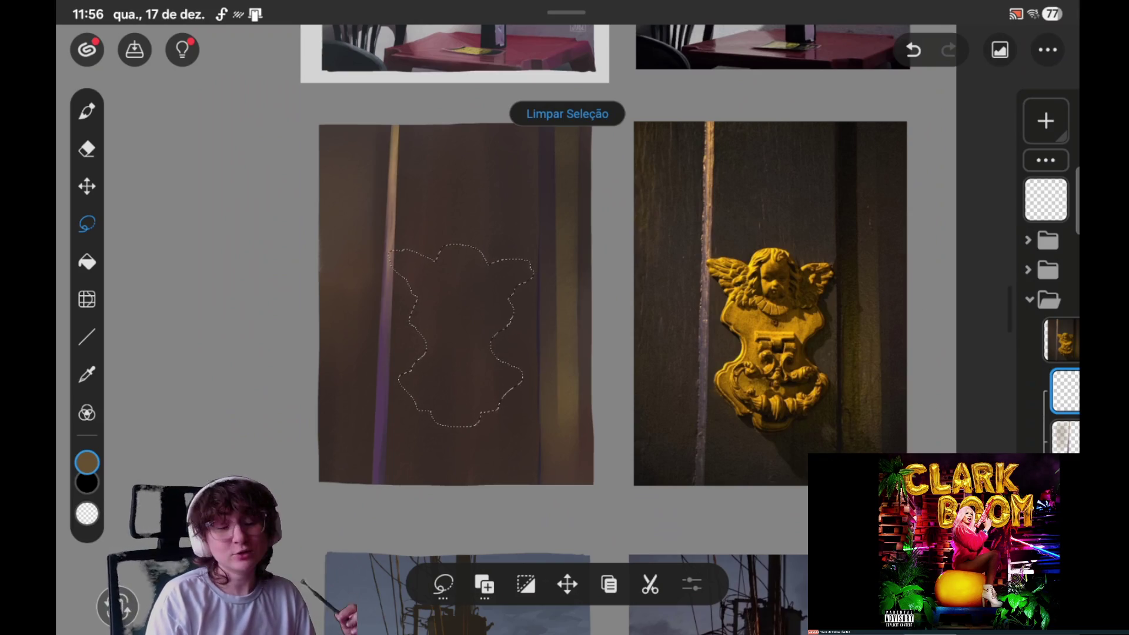
pyautogui.scroll(-1, 588, 318)
pyautogui.scroll(-2, 588, 317)
pyautogui.scroll(-2, 738, 461)
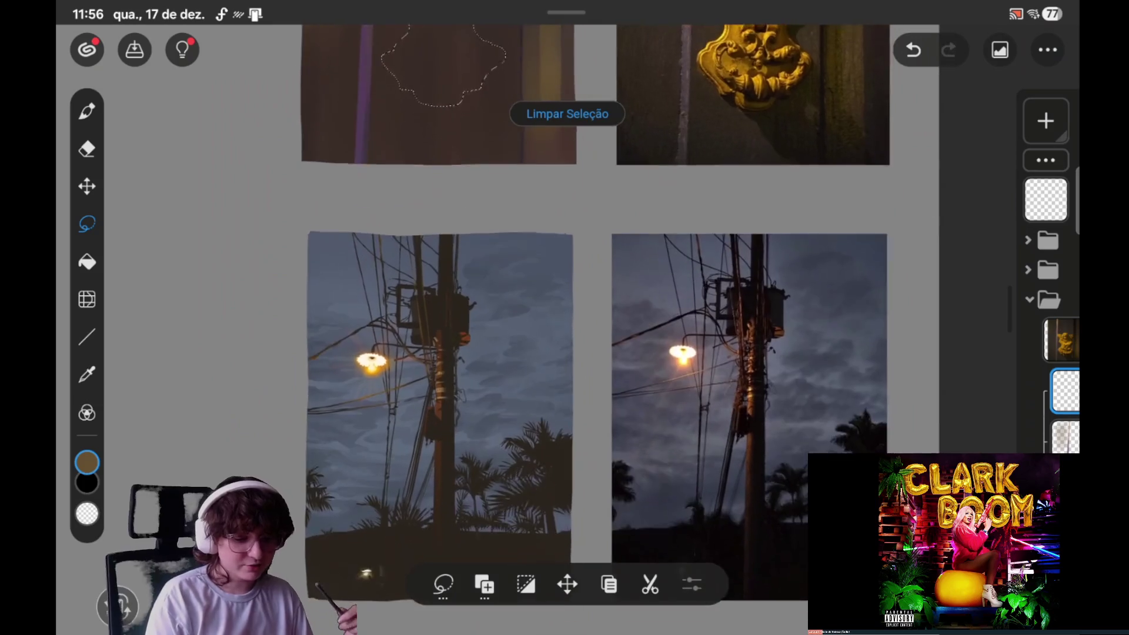
pyautogui.scroll(-3, 738, 462)
pyautogui.scroll(-2, 739, 462)
pyautogui.scroll(-2, 738, 462)
pyautogui.scroll(-1, 738, 461)
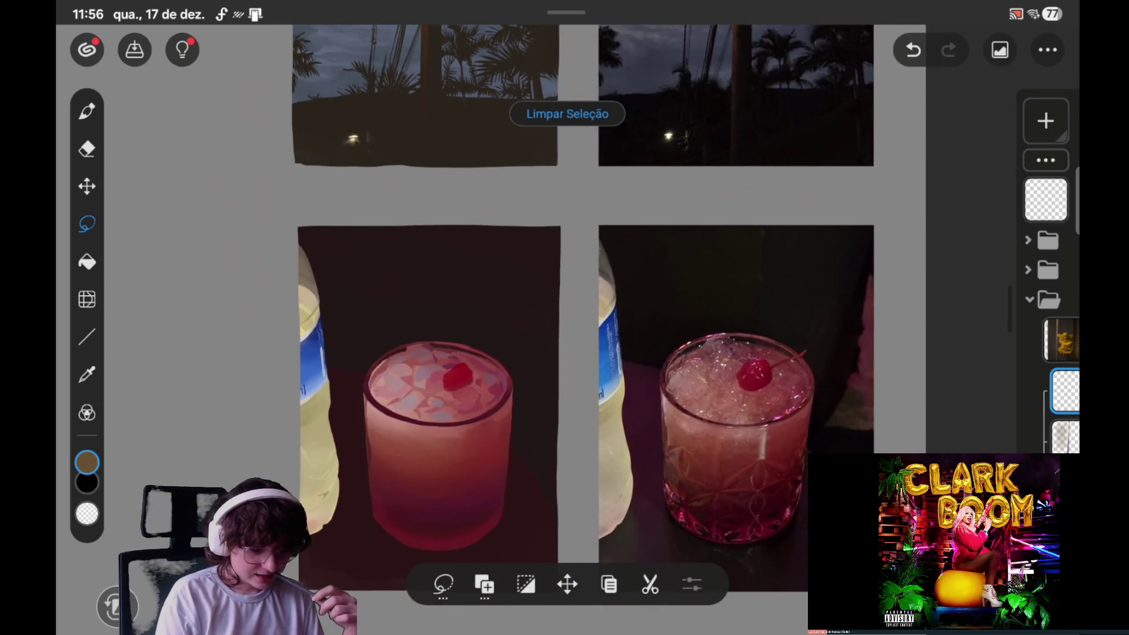
pyautogui.scroll(-2, 738, 462)
pyautogui.scroll(-1, 738, 461)
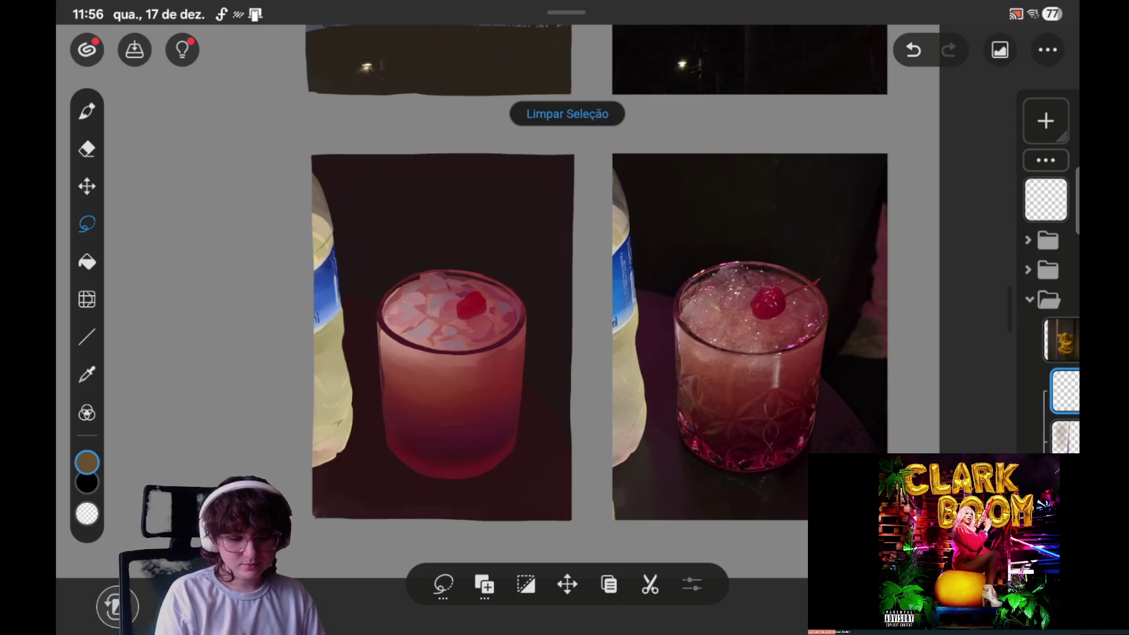
pyautogui.scroll(2, 803, 476)
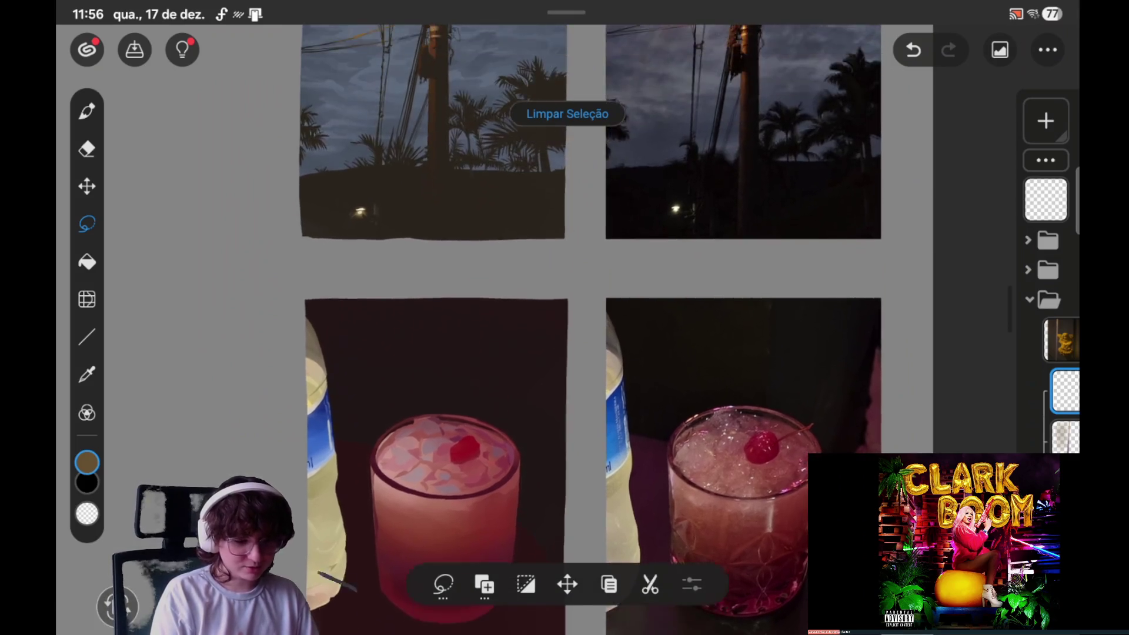
pyautogui.scroll(5, 803, 477)
pyautogui.scroll(3, 804, 476)
pyautogui.scroll(1, 804, 476)
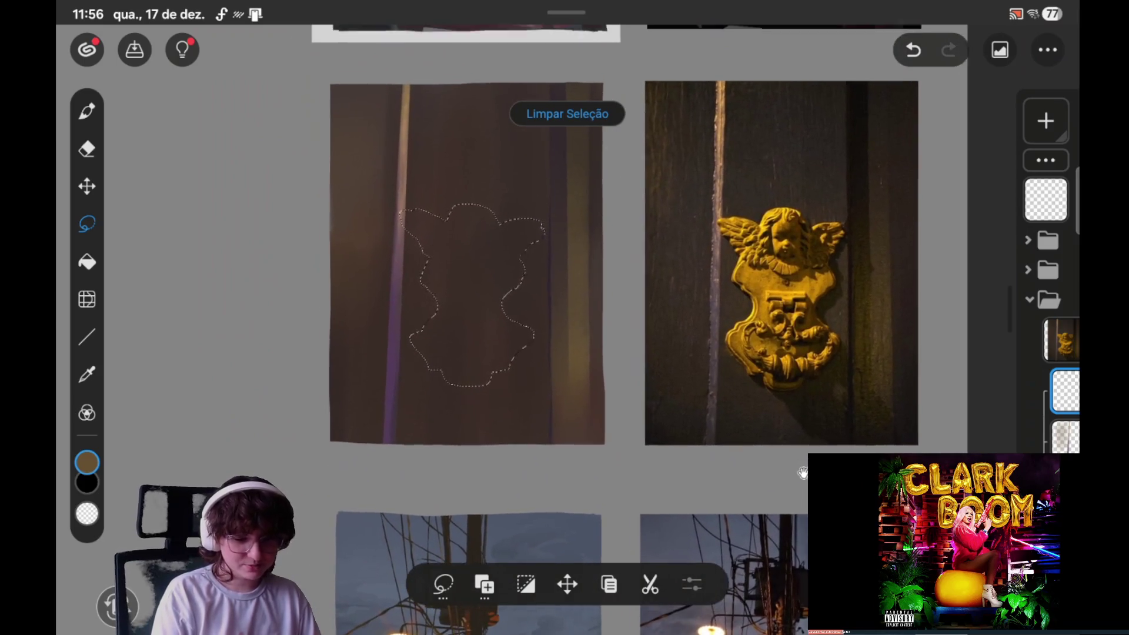
pyautogui.scroll(-1, 758, 341)
pyautogui.scroll(-3, 765, 348)
pyautogui.scroll(-1, 765, 347)
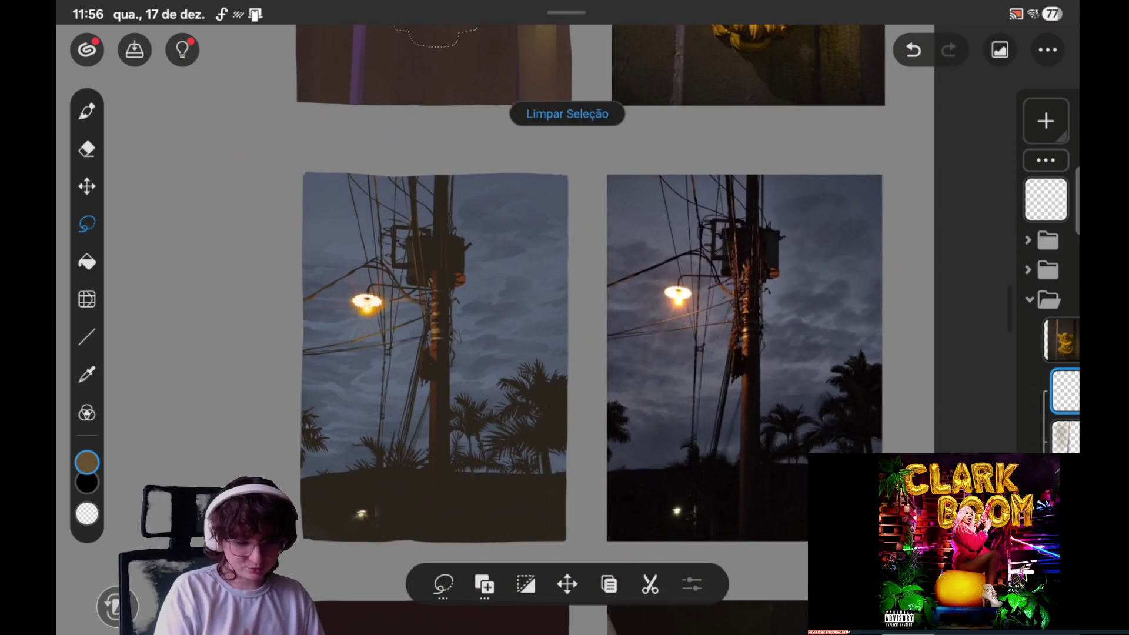
pyautogui.scroll(-1, 765, 348)
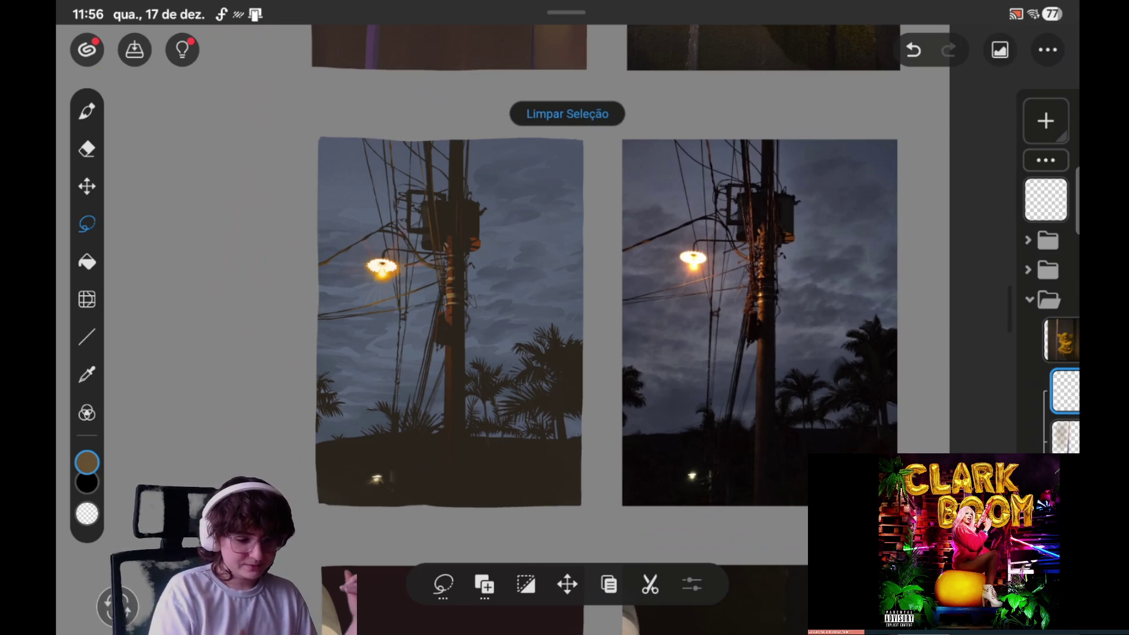
pyautogui.scroll(1, 587, 329)
pyautogui.scroll(10, 588, 330)
pyautogui.scroll(5, 744, 560)
pyautogui.scroll(-5, 745, 560)
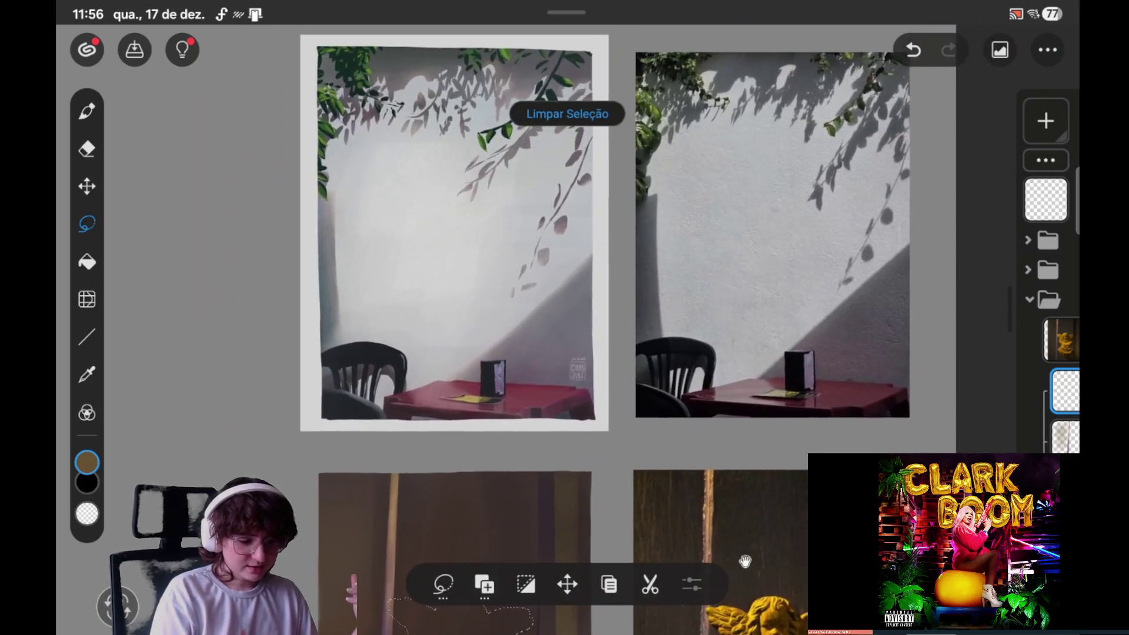
pyautogui.scroll(1, 745, 559)
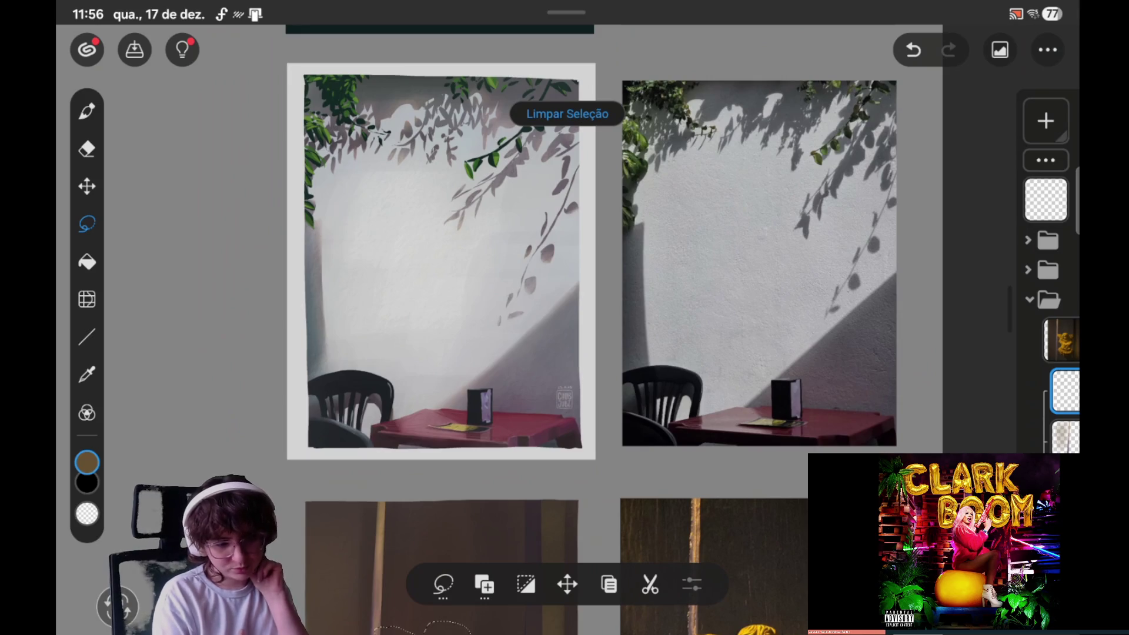
pyautogui.scroll(1, 842, 320)
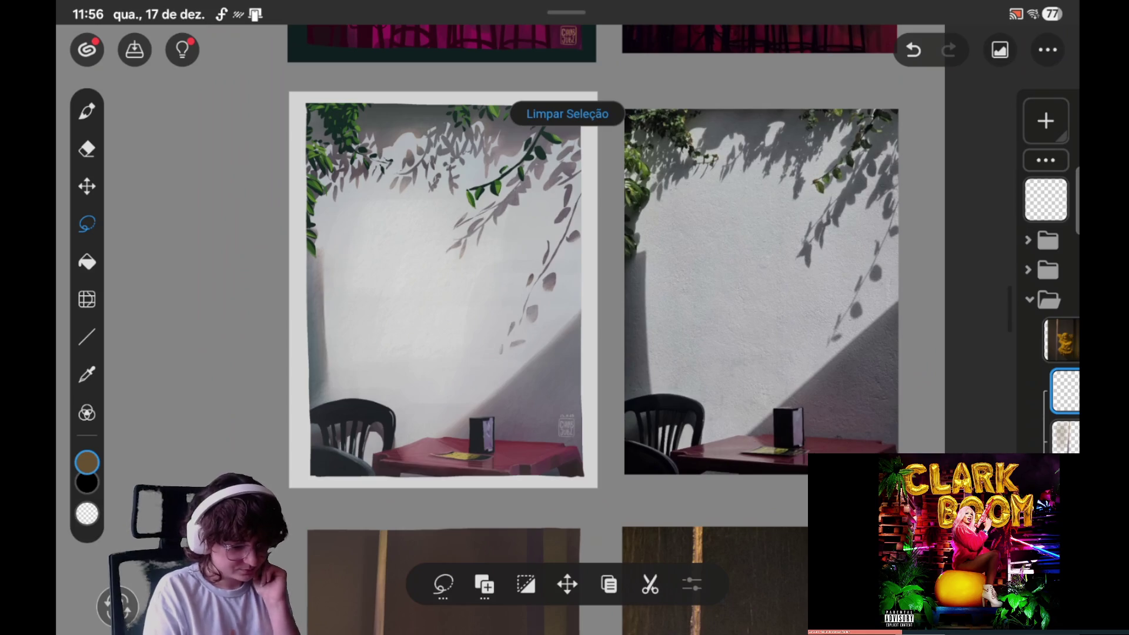
pyautogui.scroll(-5, 588, 329)
pyautogui.scroll(3, 588, 329)
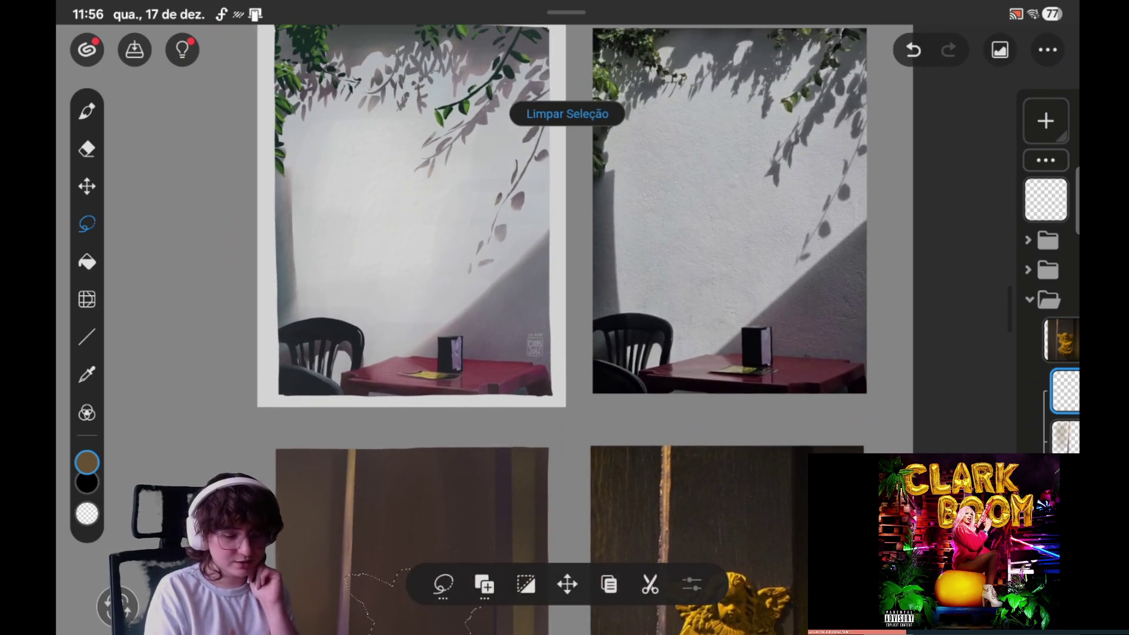
pyautogui.scroll(-3, 564, 329)
pyautogui.scroll(-6, 565, 329)
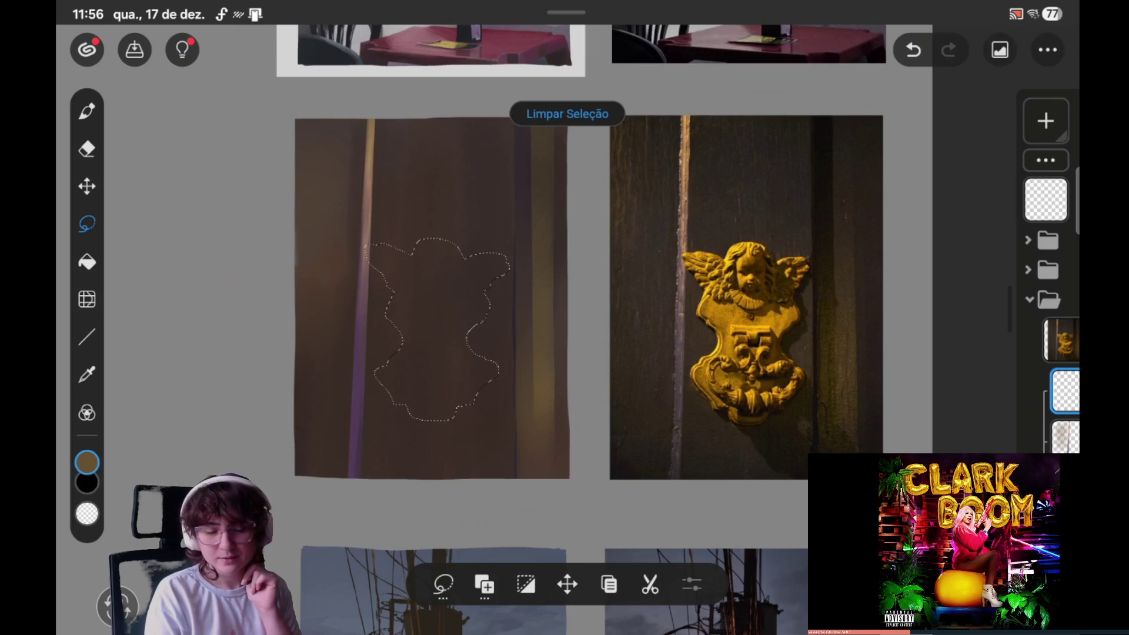
# Step: Reposition the view and reshape the upper-right edge of the angel selection
pyautogui.moveTo(659, 463); pyautogui.dragTo(706, 439)
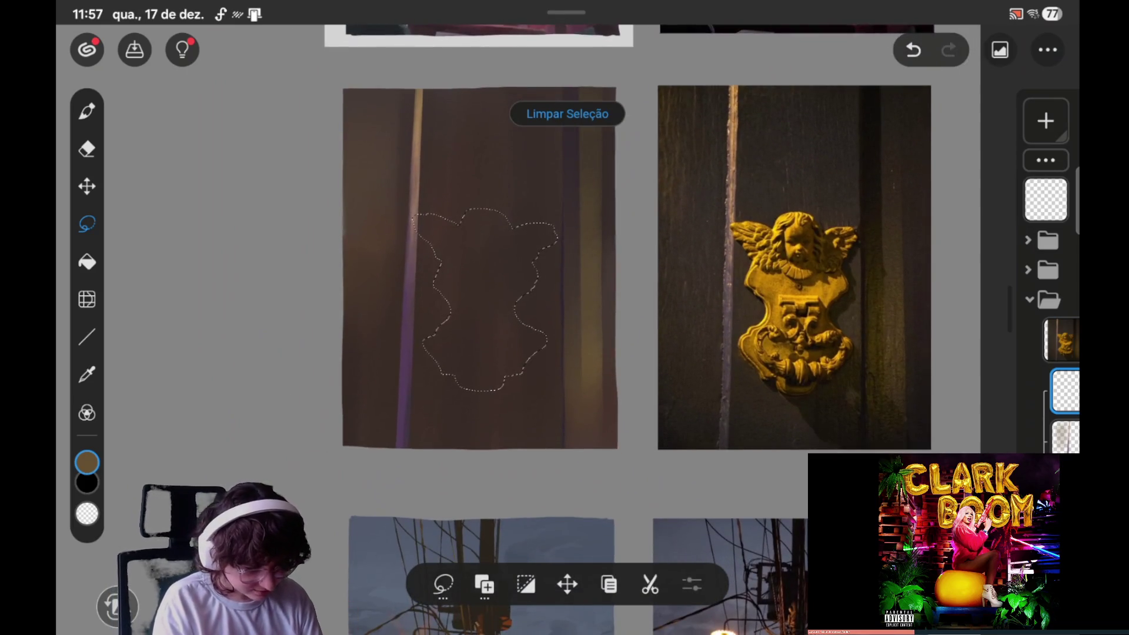
pyautogui.scroll(-2, 521, 288)
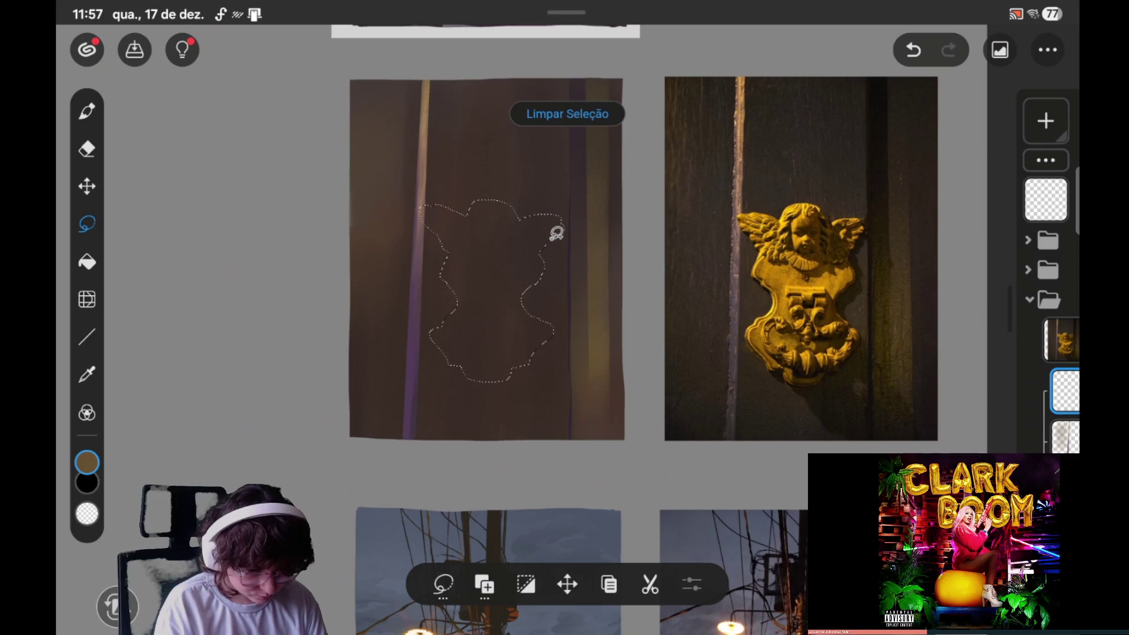
pyautogui.moveTo(565, 230)
pyautogui.mouseDown()
pyautogui.moveTo(536, 229)
pyautogui.moveTo(544, 242)
pyautogui.mouseUp()
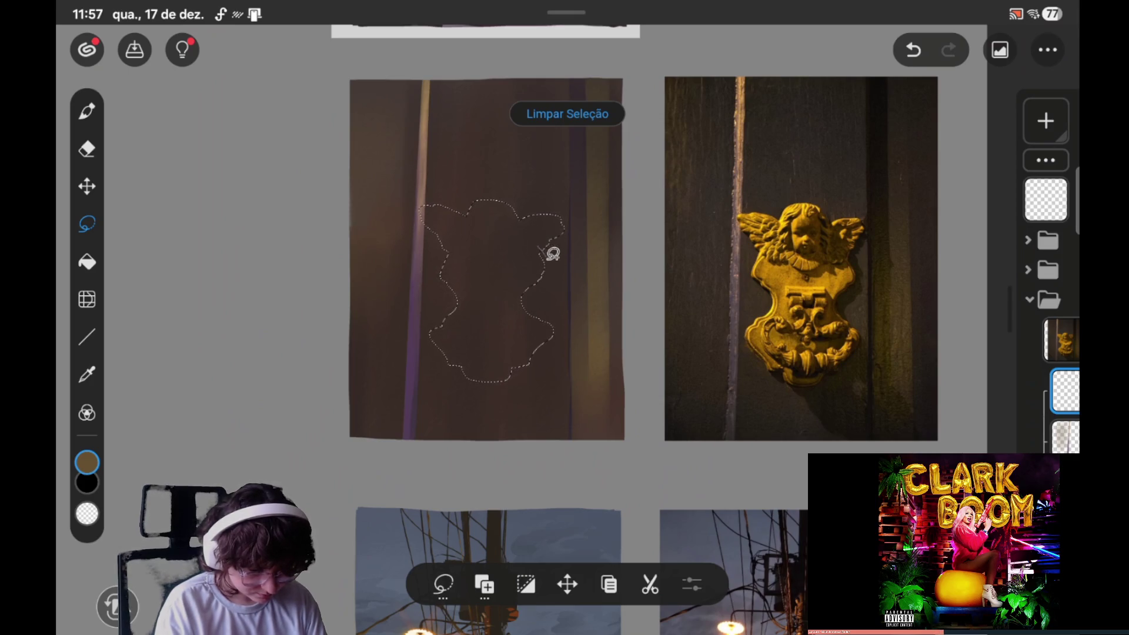
pyautogui.hotkey('ctrl', 'z')
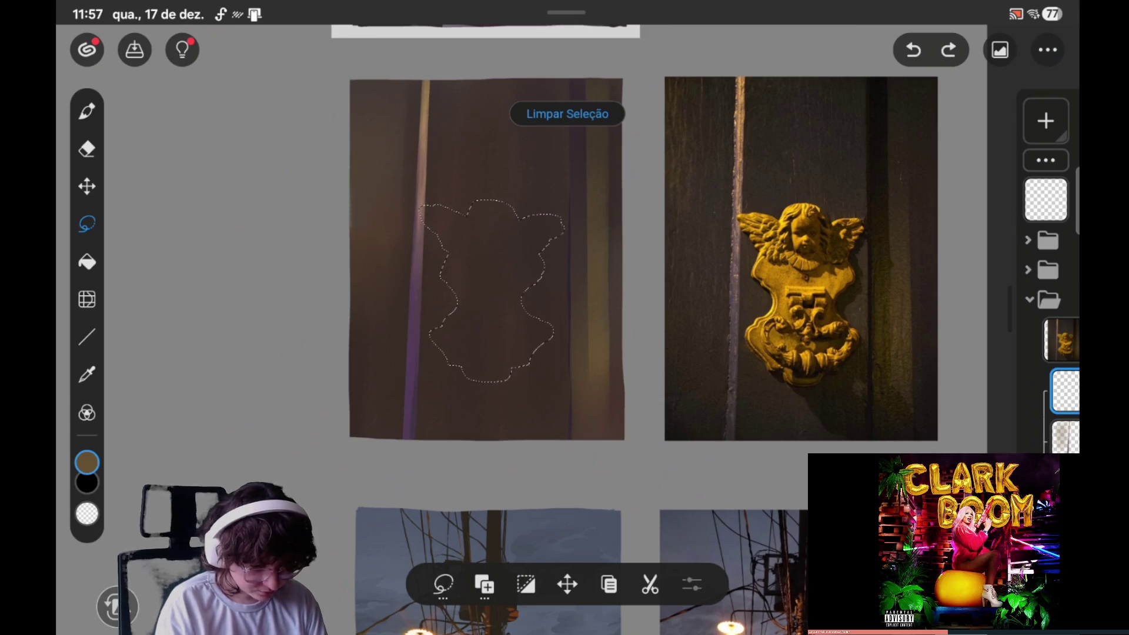
pyautogui.moveTo(552, 265); pyautogui.dragTo(518, 232)
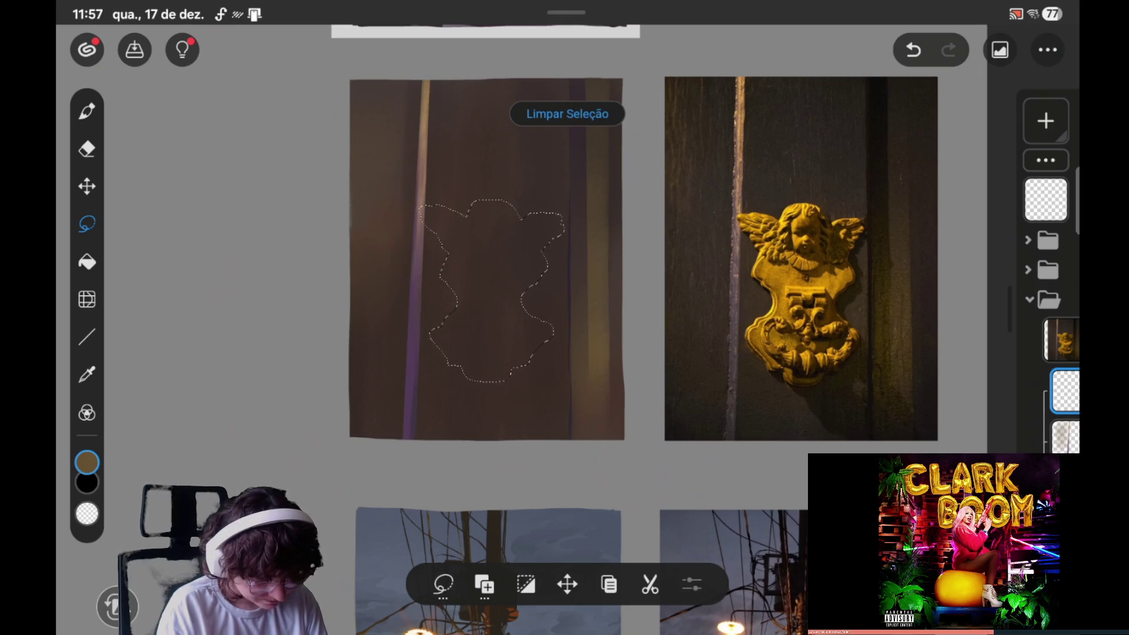
# Step: Undo and redo the last selection edit, then save the painting
pyautogui.hotkey('ctrl', 'z')
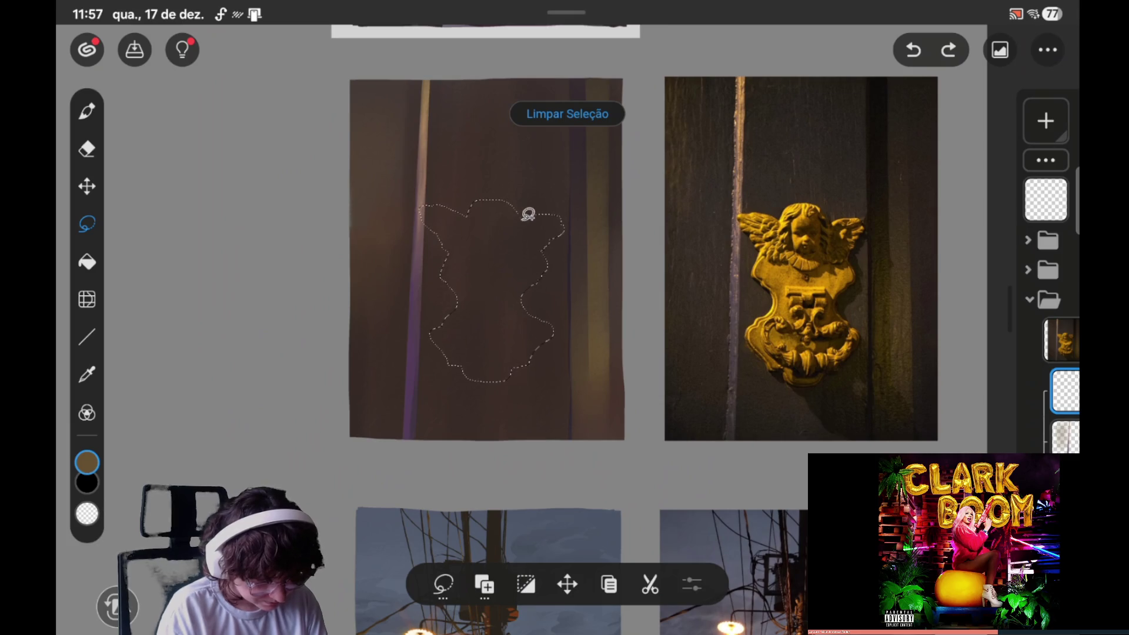
pyautogui.hotkey('ctrl', 'shift', 'z')
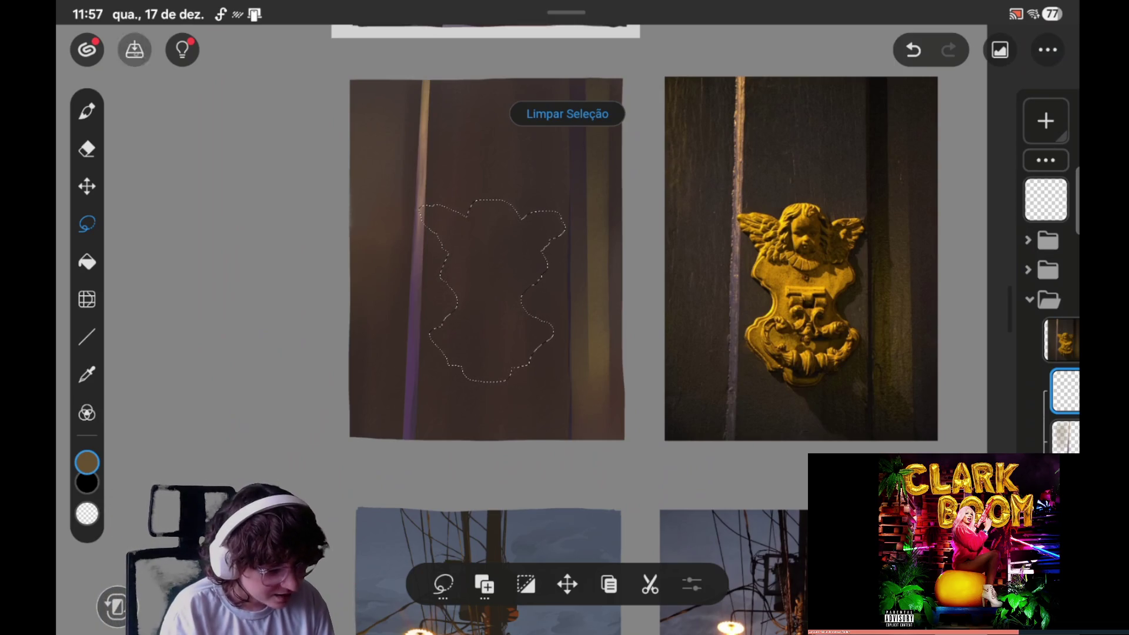
pyautogui.click(134, 49)
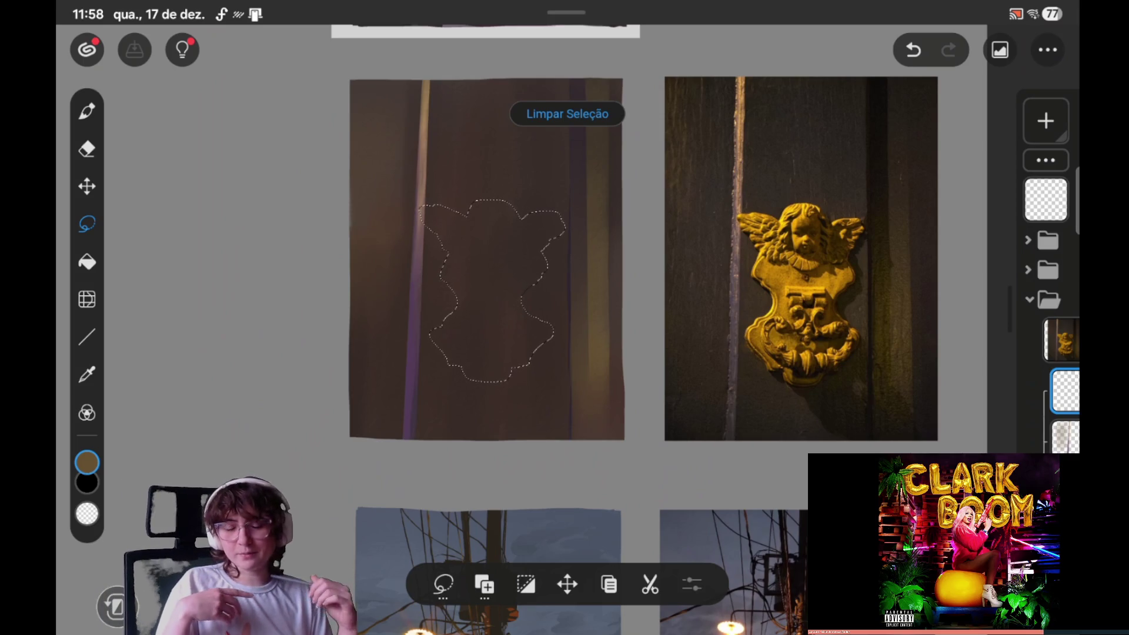
# Step: Look over the other paired studies, then switch from the eyedropper to the brush at size 4.8
pyautogui.scroll(-5, 565, 318)
pyautogui.scroll(-3, 564, 317)
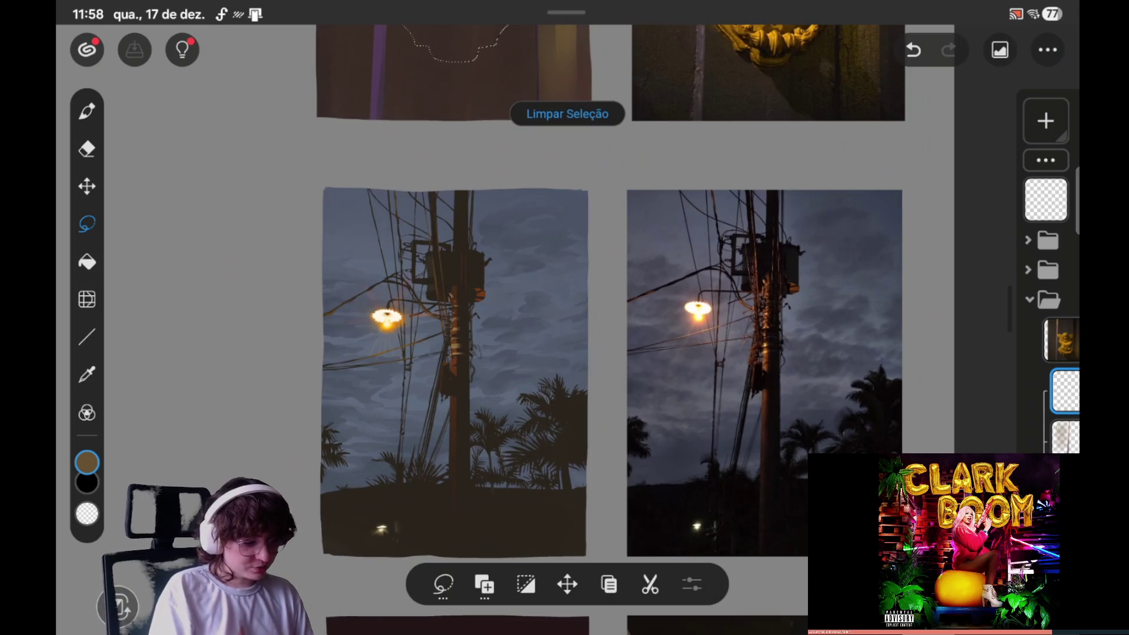
pyautogui.click(87, 374)
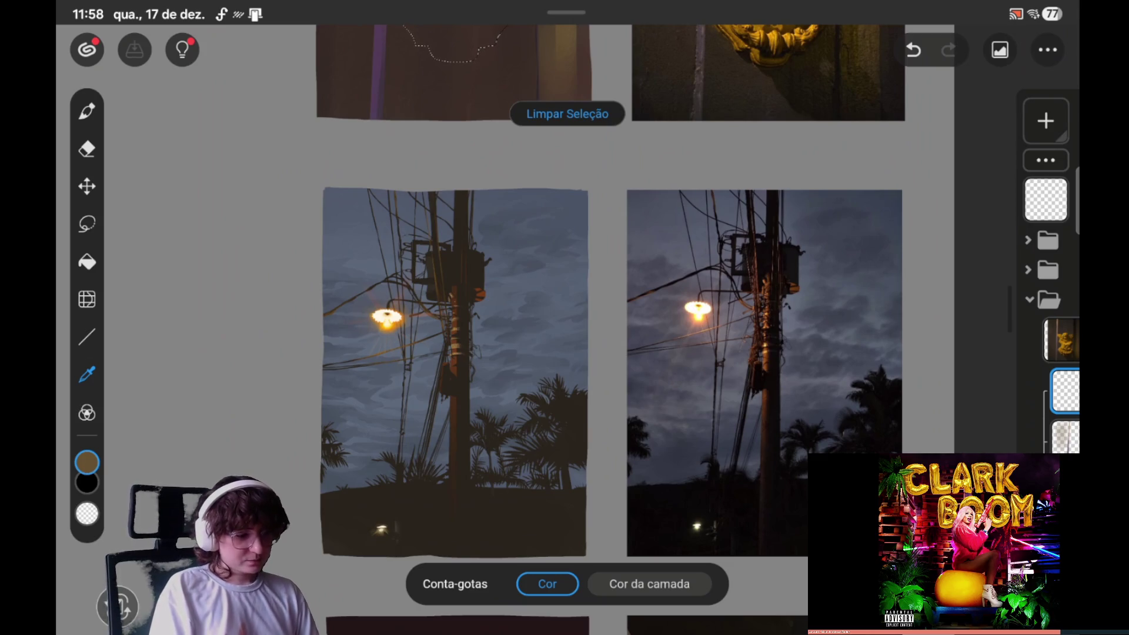
pyautogui.click(87, 110)
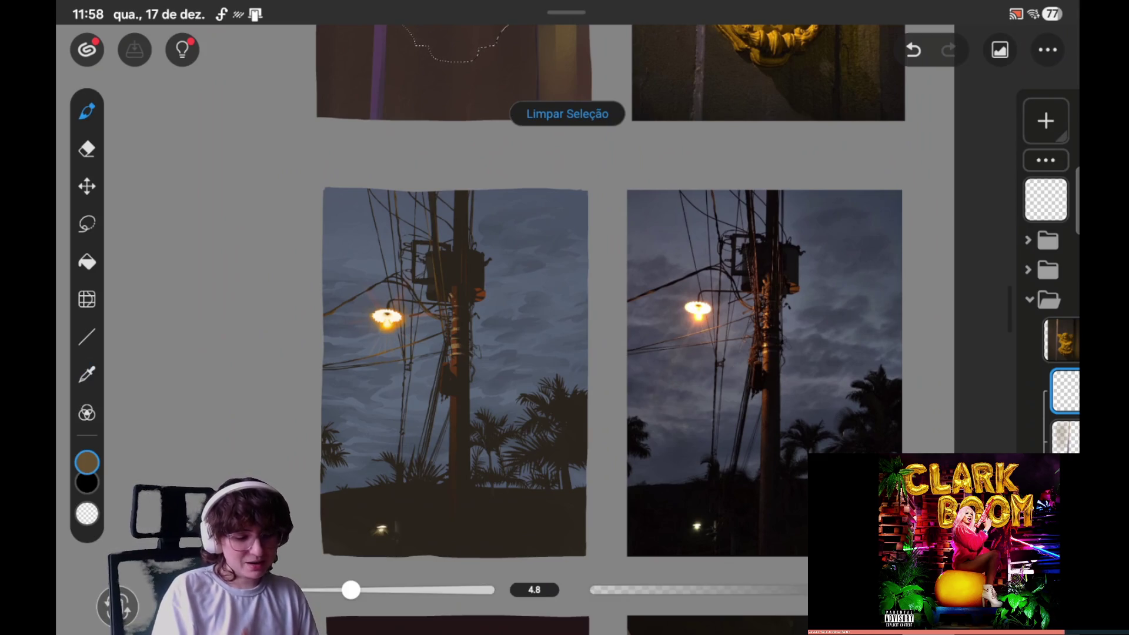
# Step: Pan back to the angel panels and return to the lasso tool
pyautogui.scroll(-5, 838, 416)
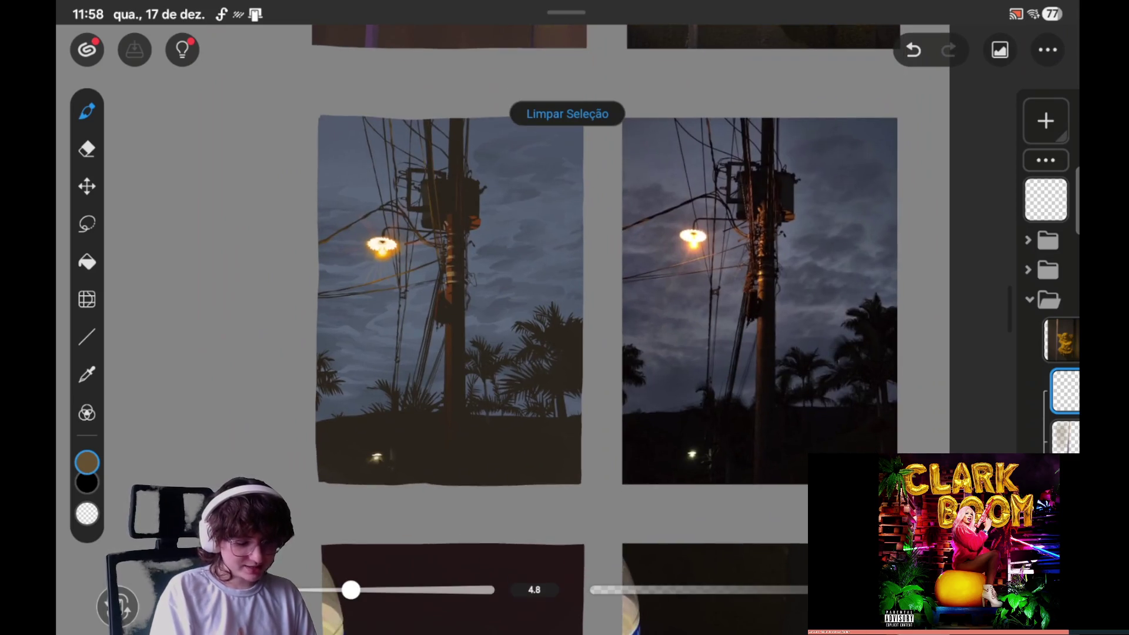
pyautogui.scroll(4, 823, 432)
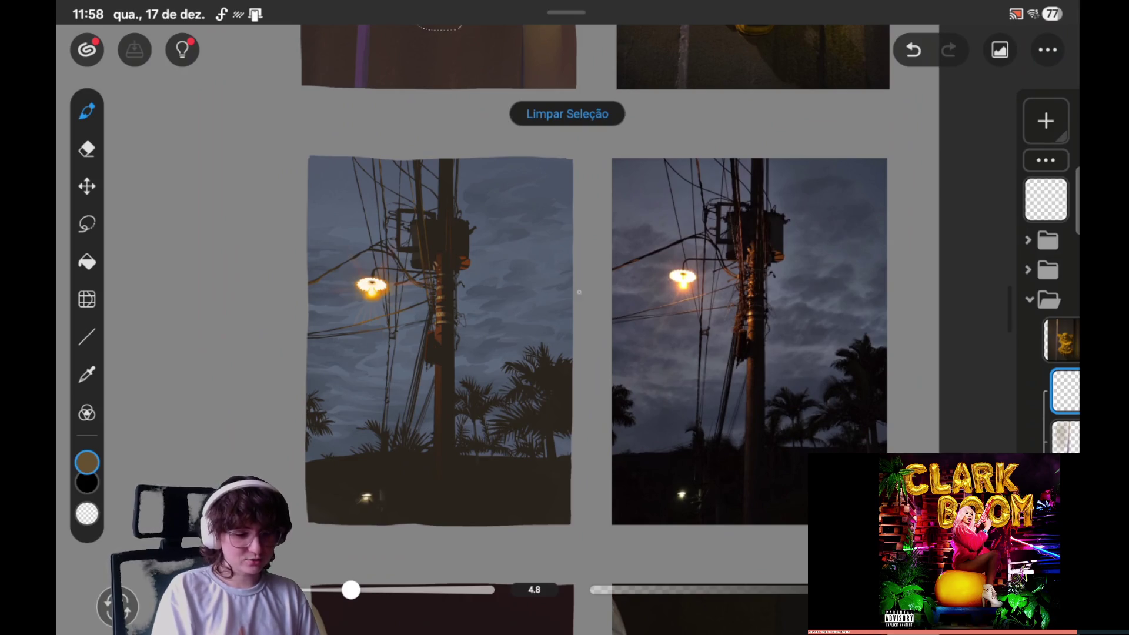
pyautogui.scroll(10, 624, 289)
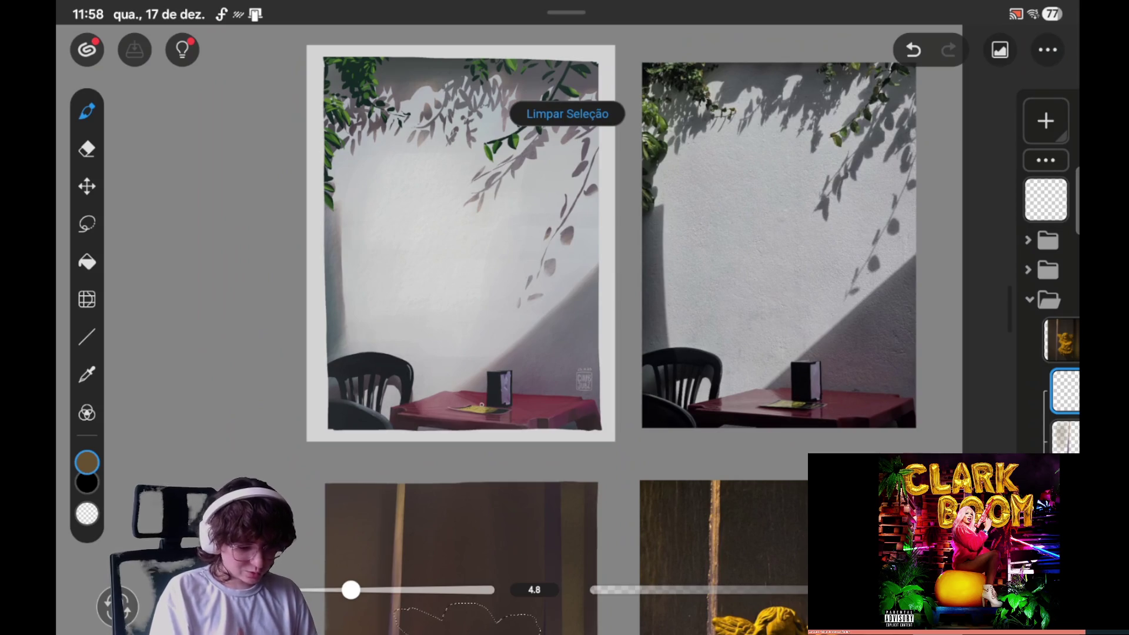
pyautogui.scroll(3, 603, 329)
pyautogui.scroll(2, 603, 329)
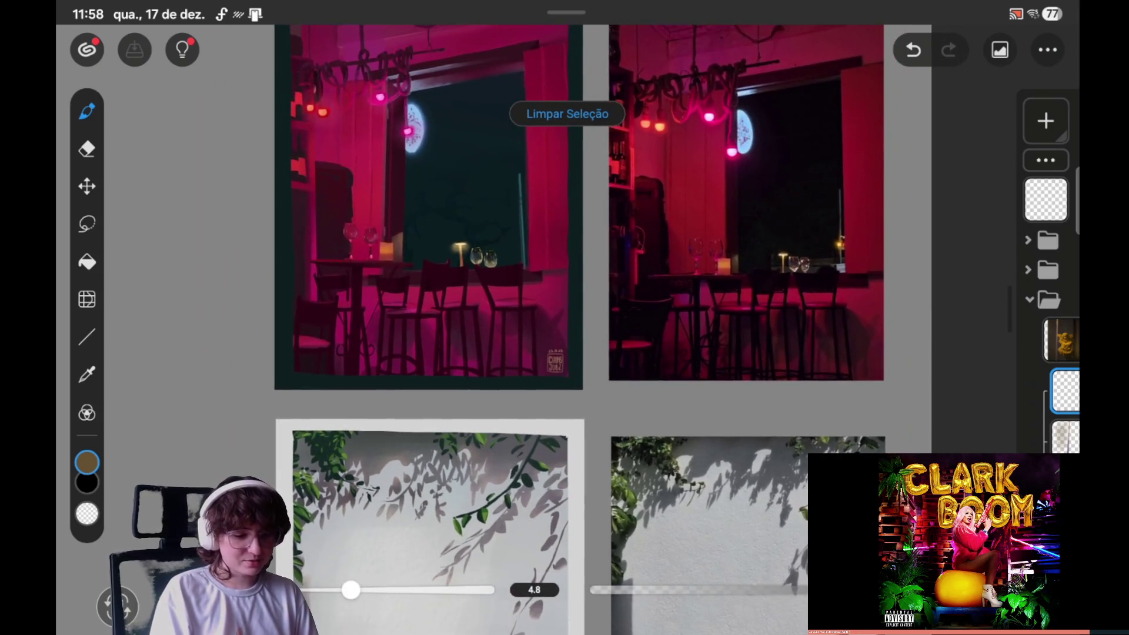
pyautogui.scroll(-10, 603, 329)
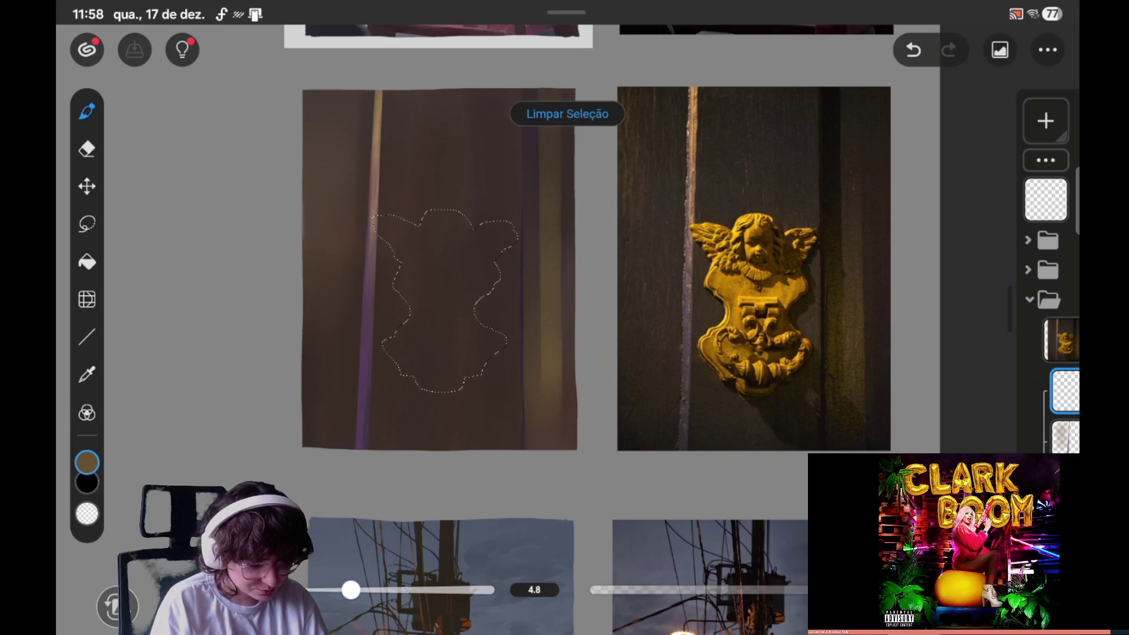
pyautogui.press('l')
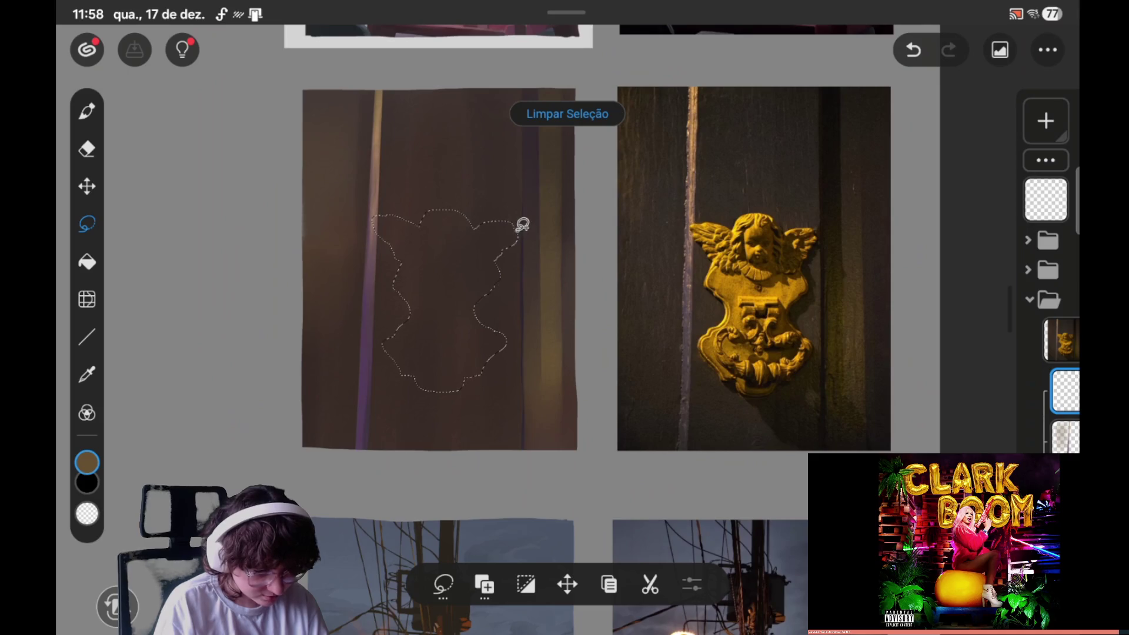
# Step: Undo the last lasso stroke and set the lasso to Remove from the selection
pyautogui.hotkey('ctrl', 'z')
pyautogui.click(483, 585)
pyautogui.click(490, 526)
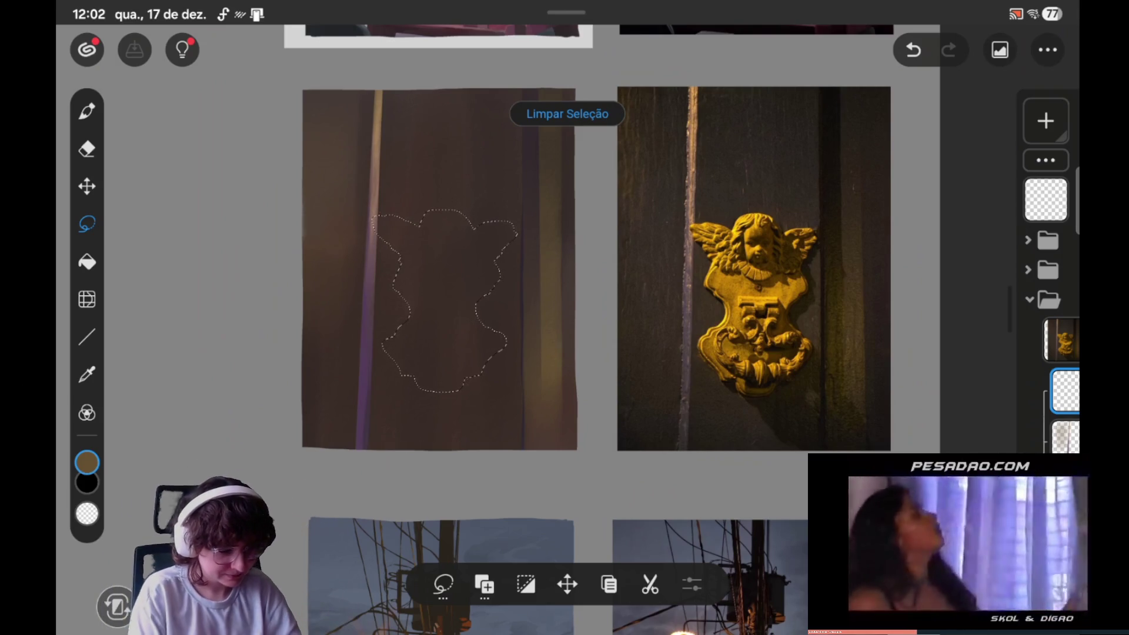
# Step: Reframe the angel panels, then undo and redo the change to the outline's left edge
pyautogui.moveTo(717, 468); pyautogui.dragTo(751, 451)
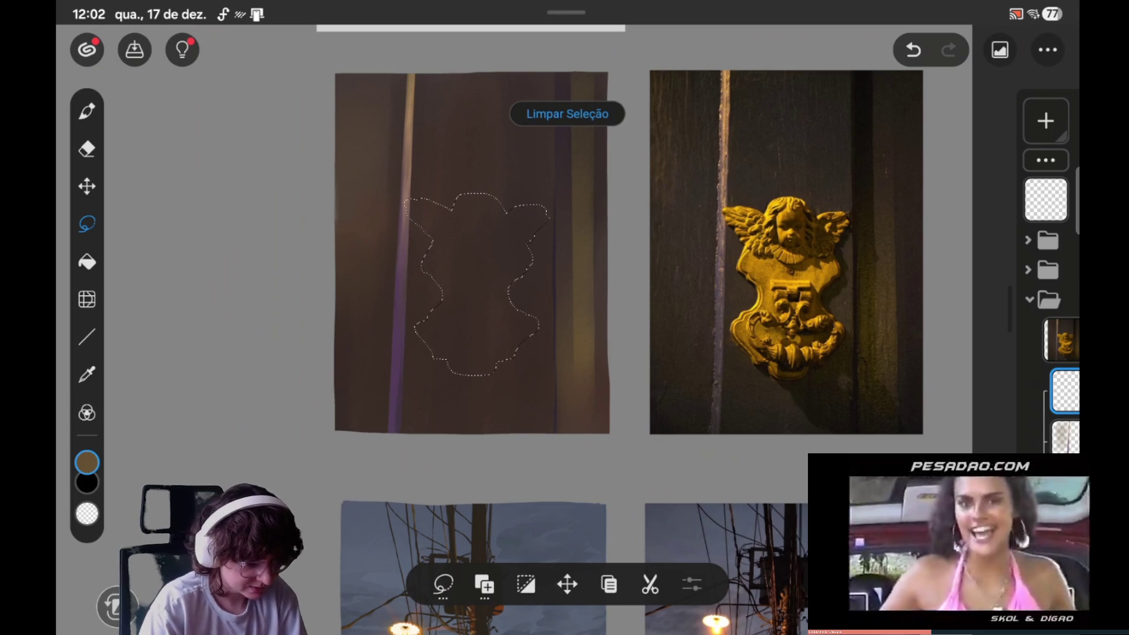
pyautogui.hotkey('ctrl', 'z')
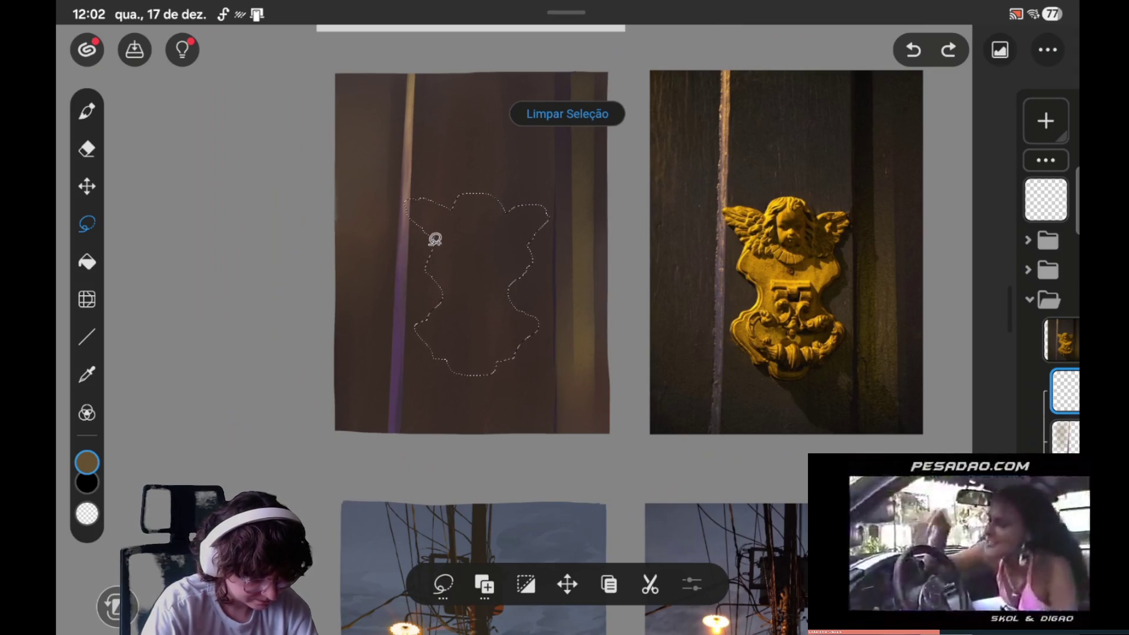
pyautogui.hotkey('ctrl', 'shift', 'z')
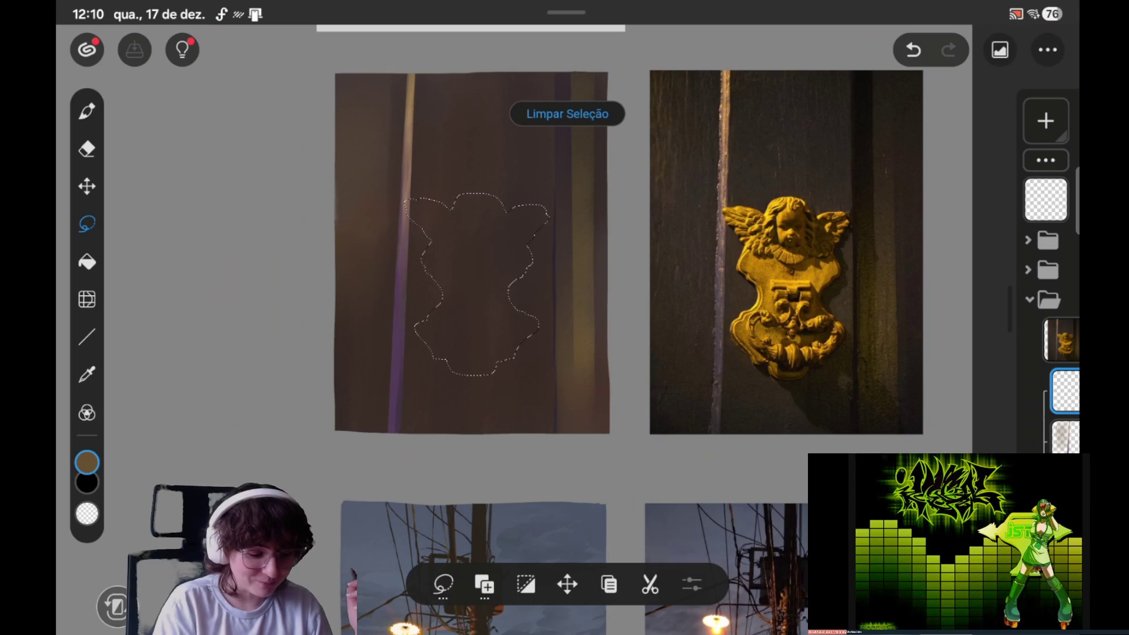
# Step: Shift the view slightly again, then undo and redo the last selection step
pyautogui.moveTo(706, 415); pyautogui.dragTo(718, 396)
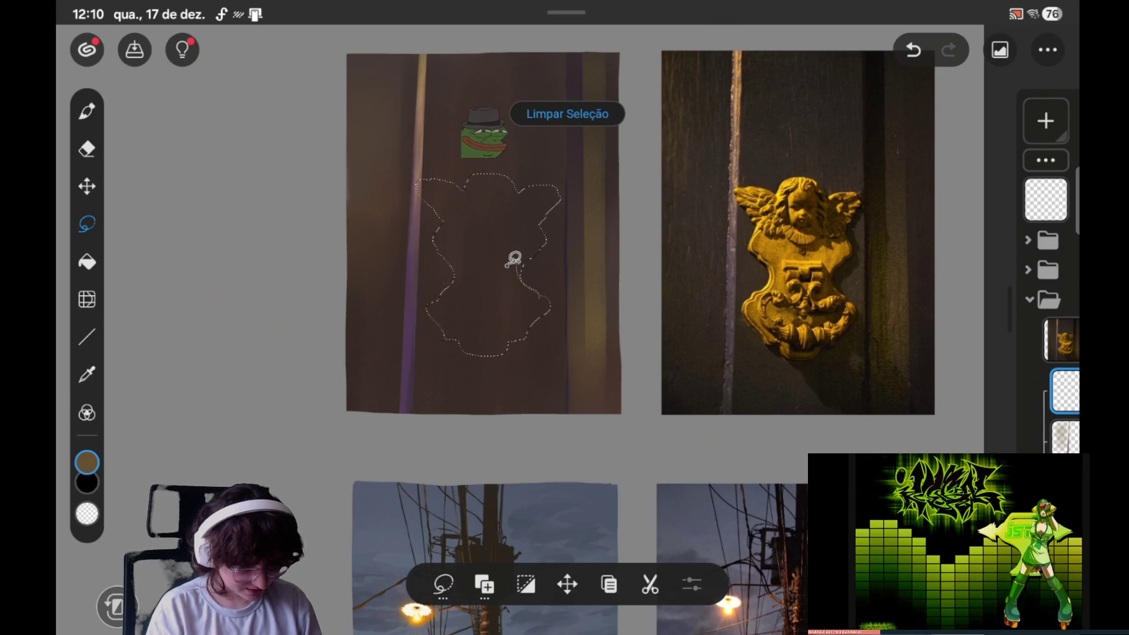
pyautogui.hotkey('ctrl', 'z')
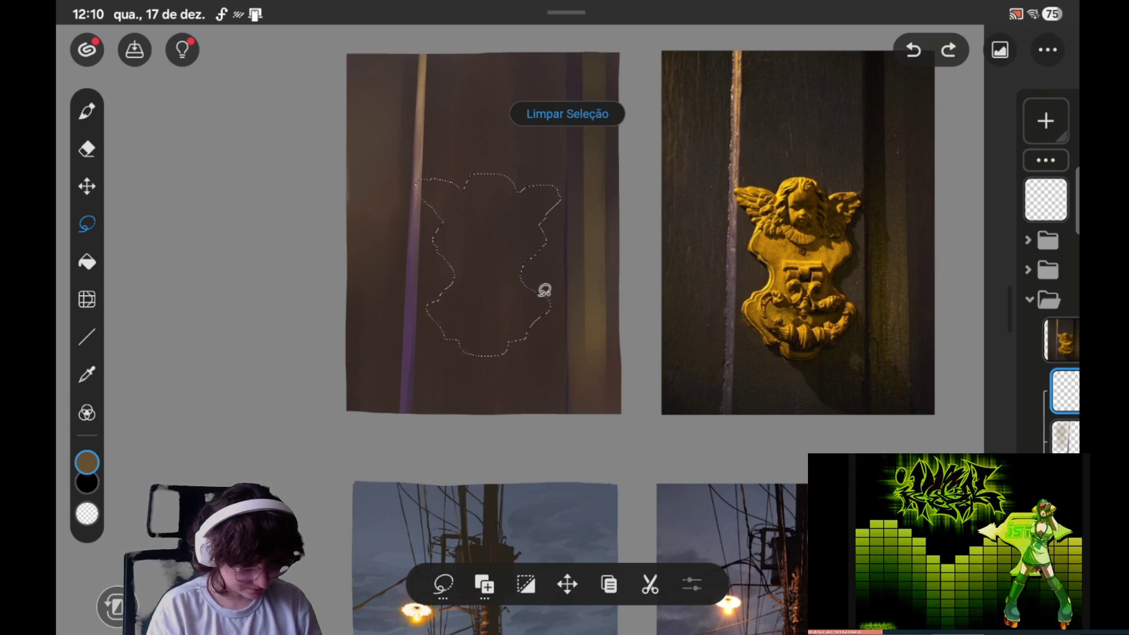
pyautogui.hotkey('ctrl', 'shift', 'z')
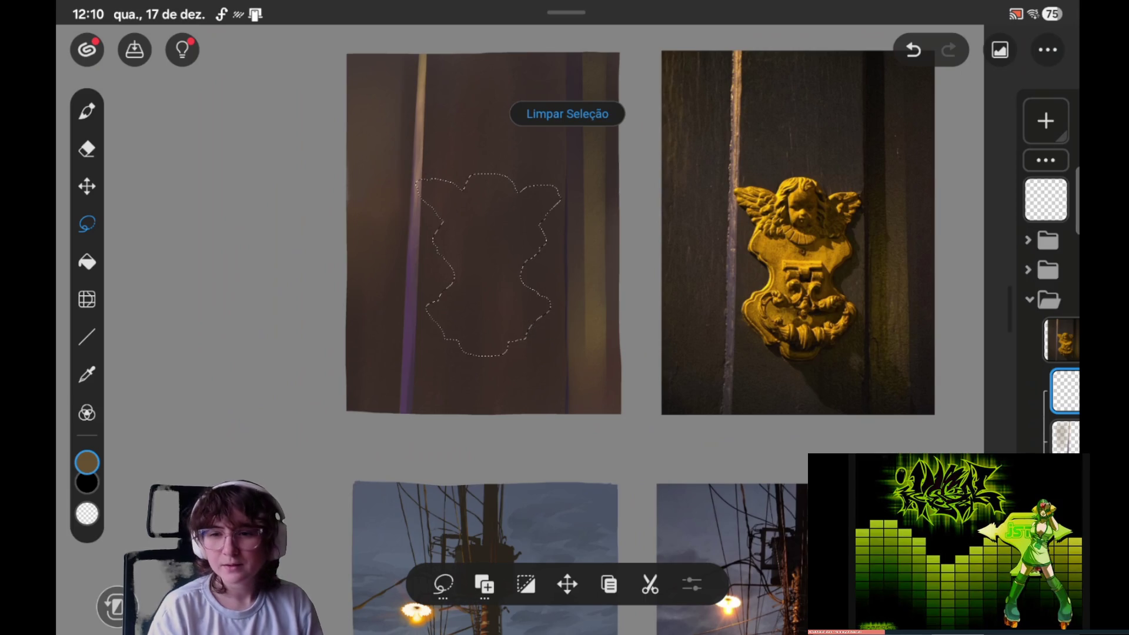
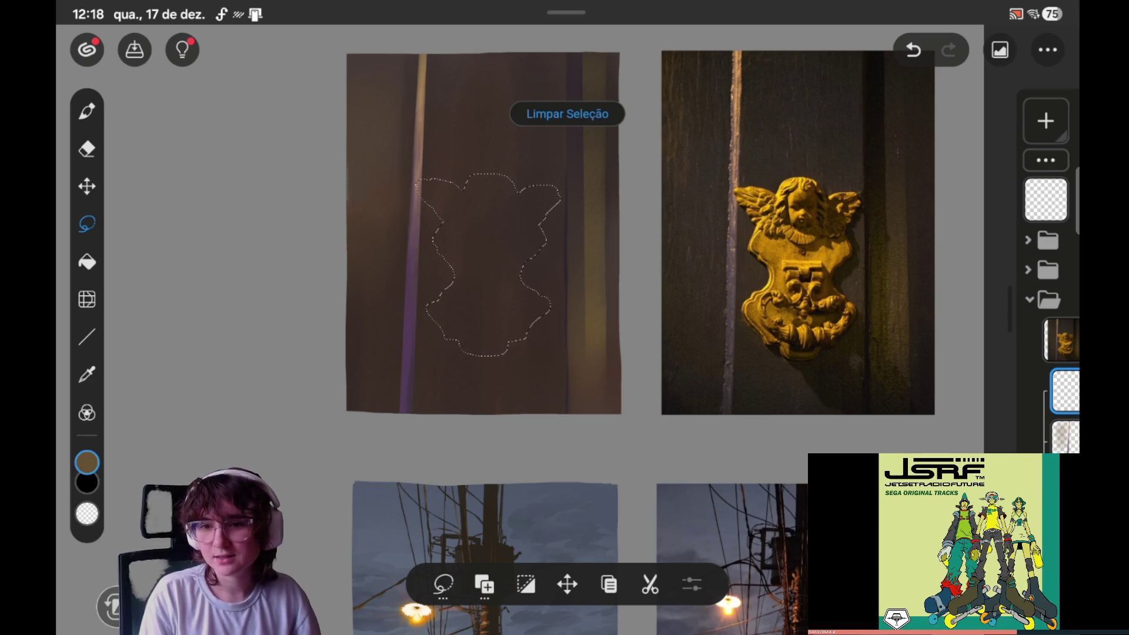
# Step: Redraw a lasso stroke along the selection's left edge to close its gap
pyautogui.moveTo(676, 329); pyautogui.dragTo(704, 315)
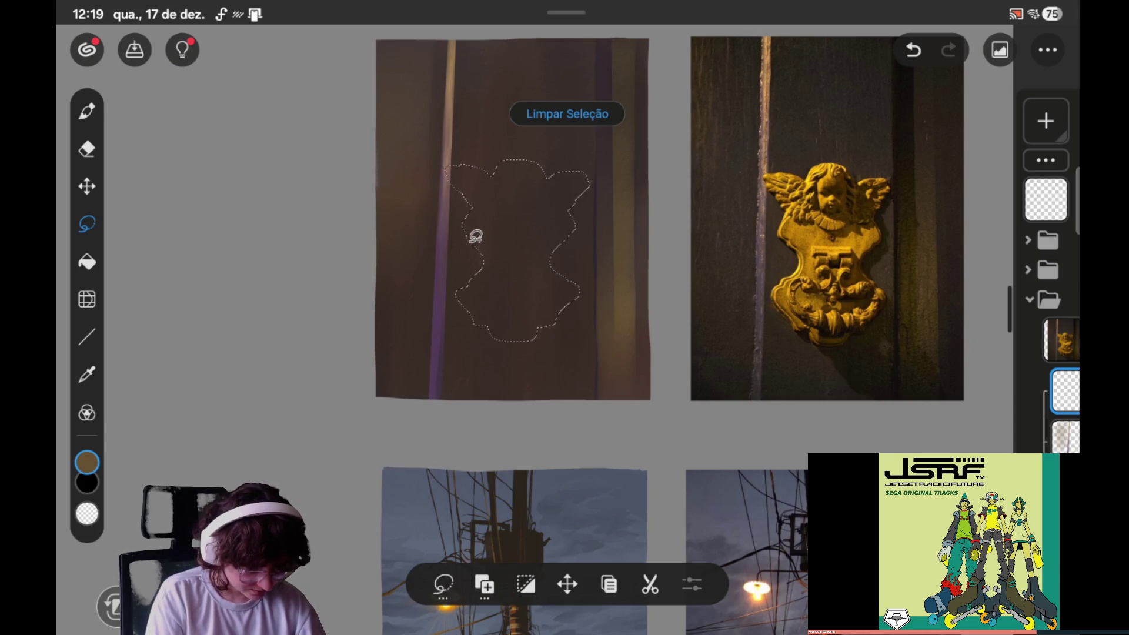
pyautogui.moveTo(482, 261); pyautogui.dragTo(501, 252)
pyautogui.hotkey('ctrl', 'z')
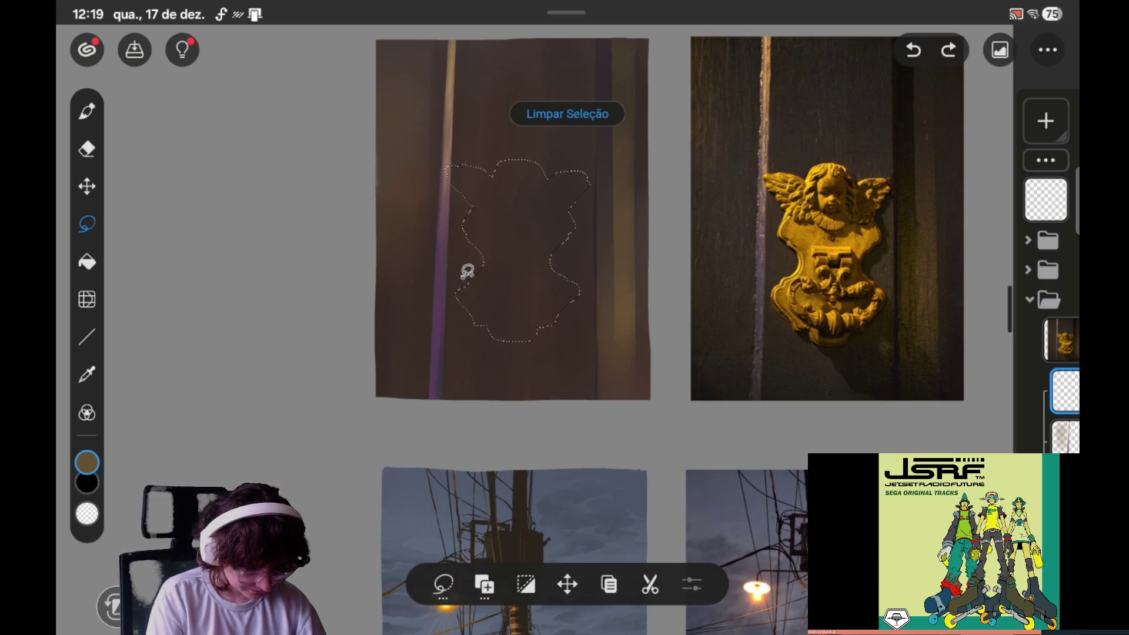
pyautogui.hotkey('ctrl', 'shift', 'z')
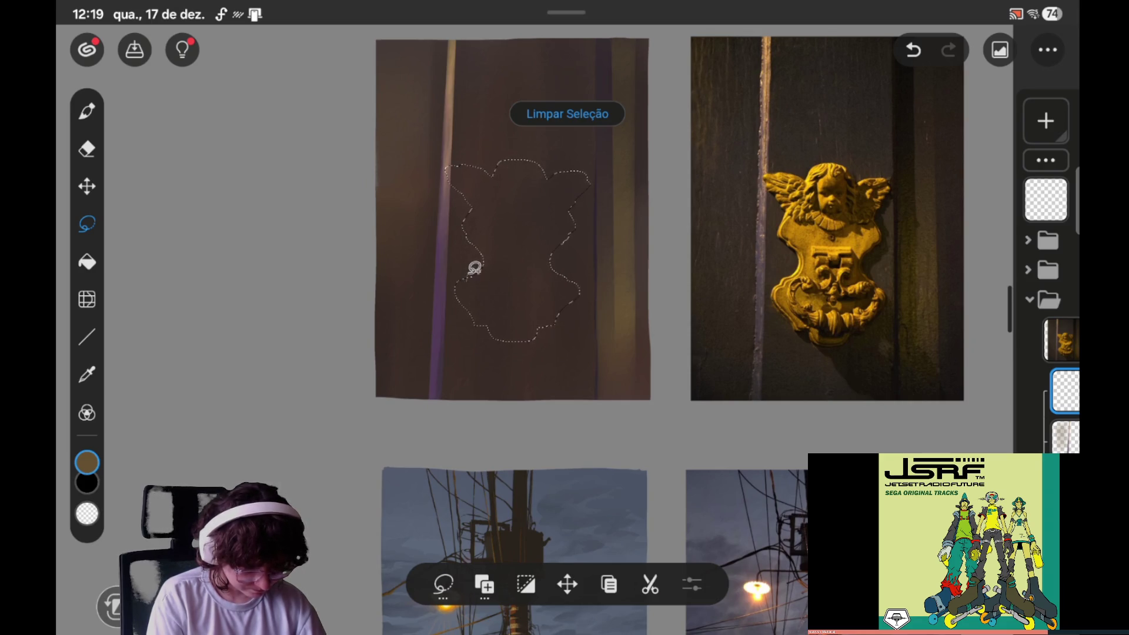
pyautogui.hotkey('ctrl', 'z')
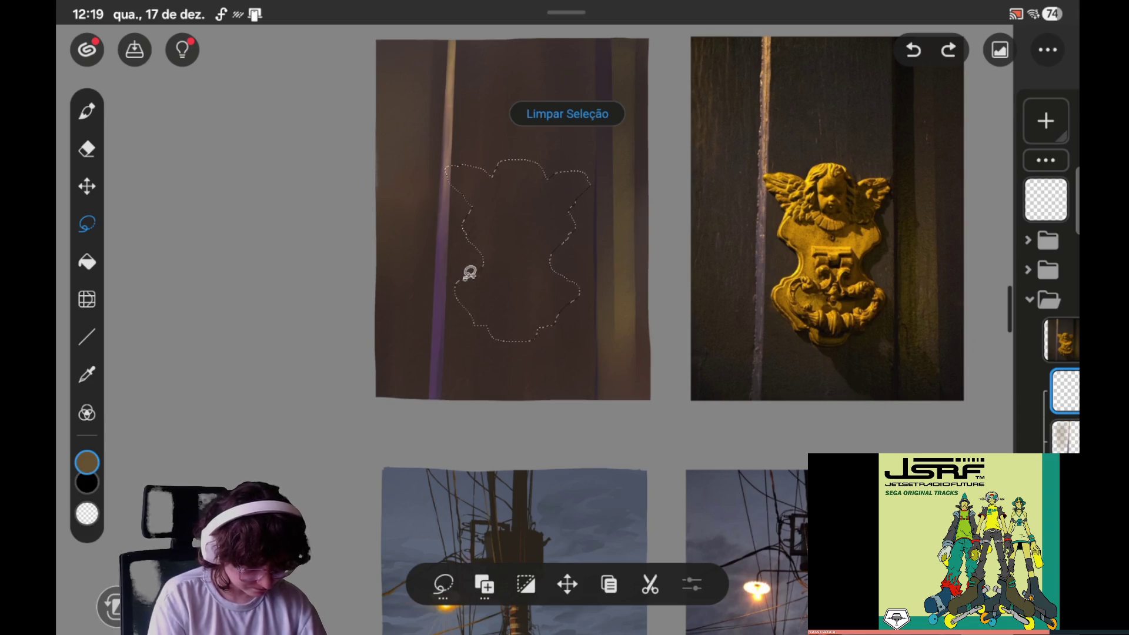
pyautogui.moveTo(490, 254); pyautogui.dragTo(477, 284)
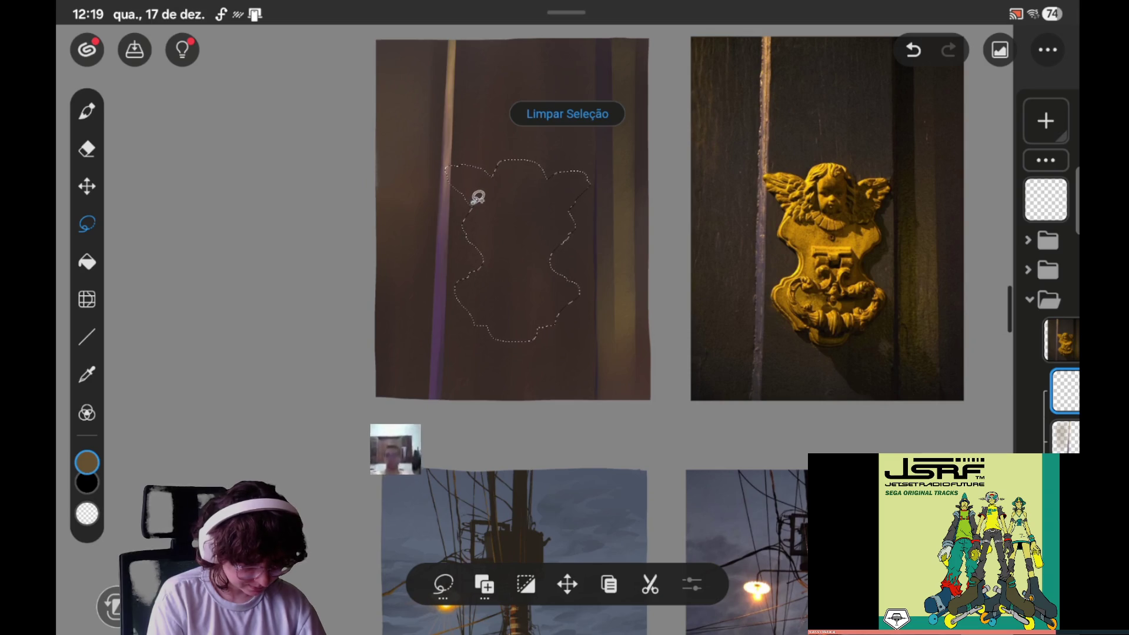
# Step: Compare the last selection change with undo and redo, leaving it undone
pyautogui.click(484, 584)
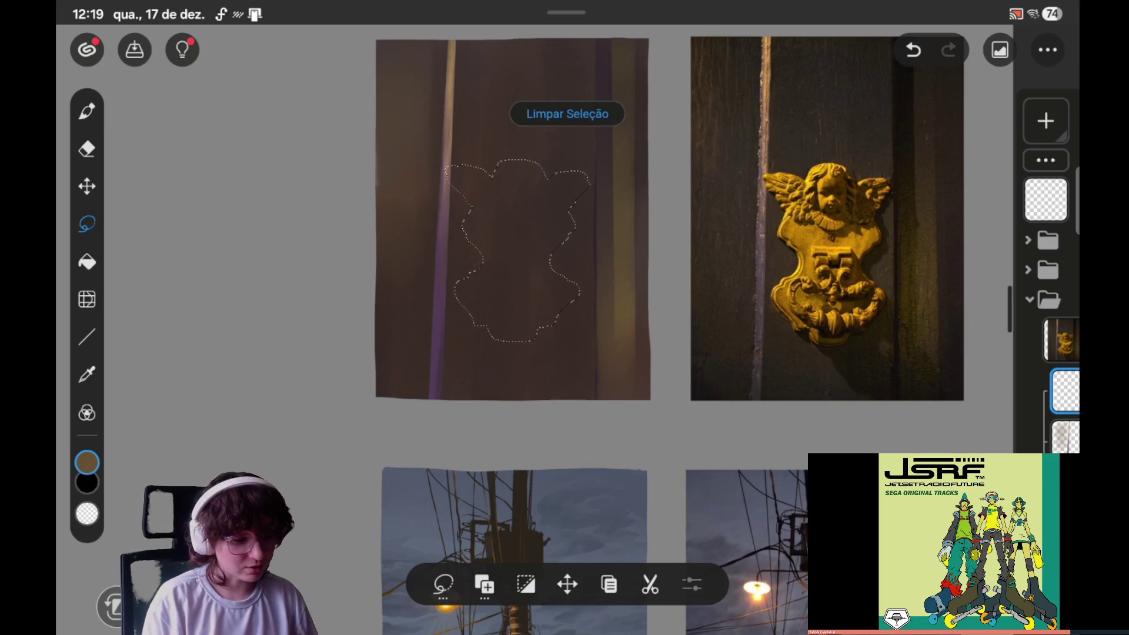
pyautogui.scroll(-1, 694, 329)
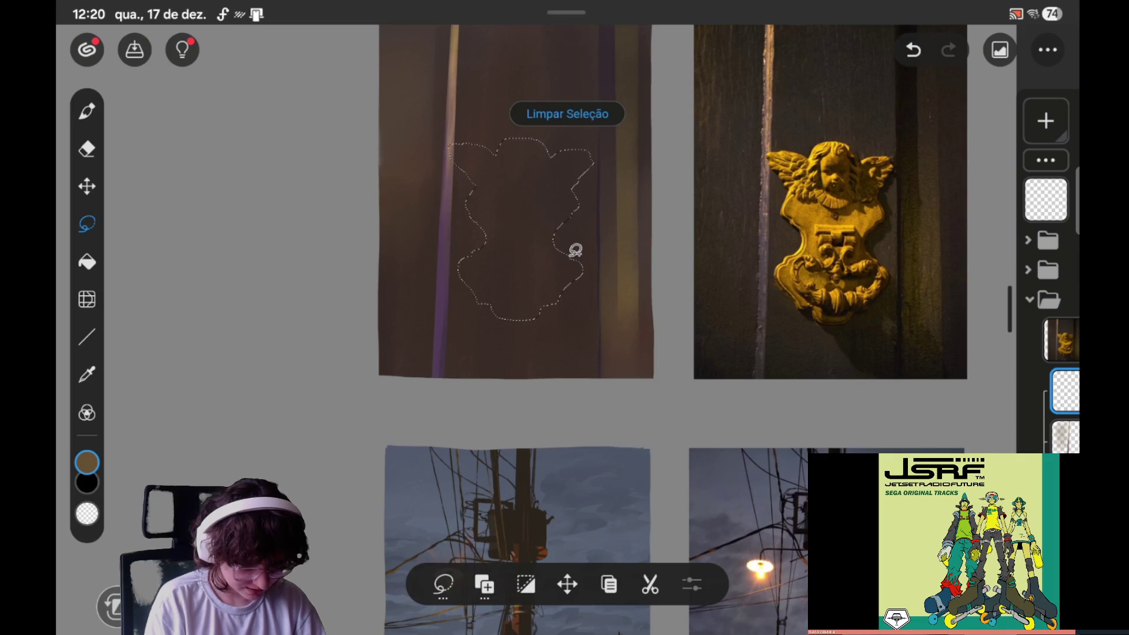
pyautogui.hotkey('ctrl', 'z')
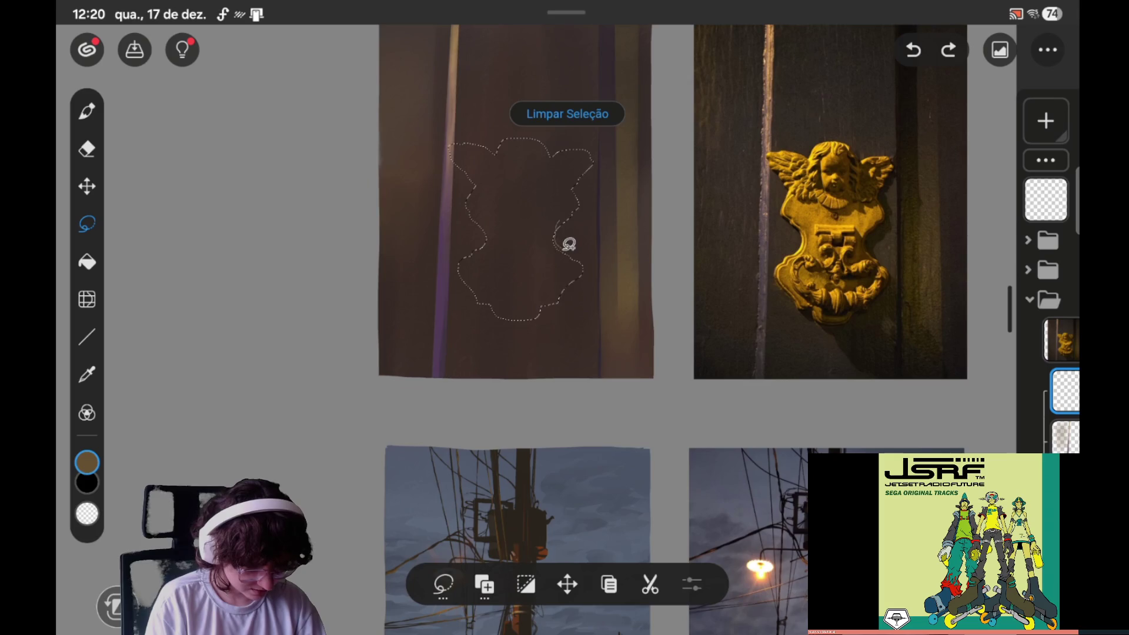
pyautogui.hotkey('ctrl', 'shift', 'z')
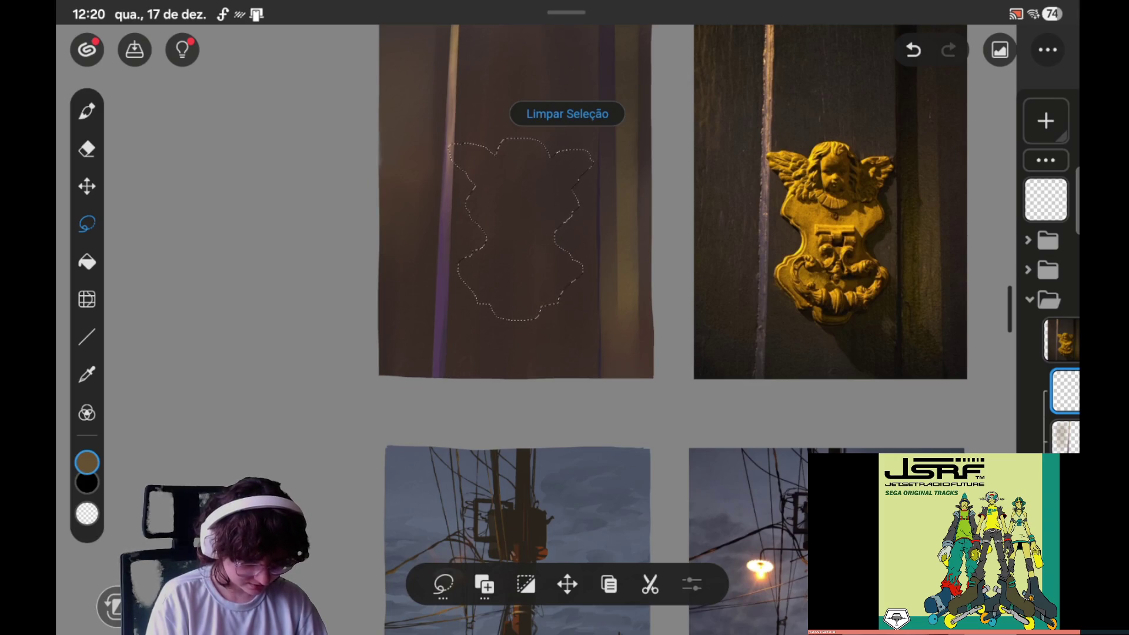
pyautogui.hotkey('ctrl', 'z')
# Step: Switch the lasso to Remover da seleção and cut into the selection's left edge
pyautogui.click(484, 584)
pyautogui.click(499, 526)
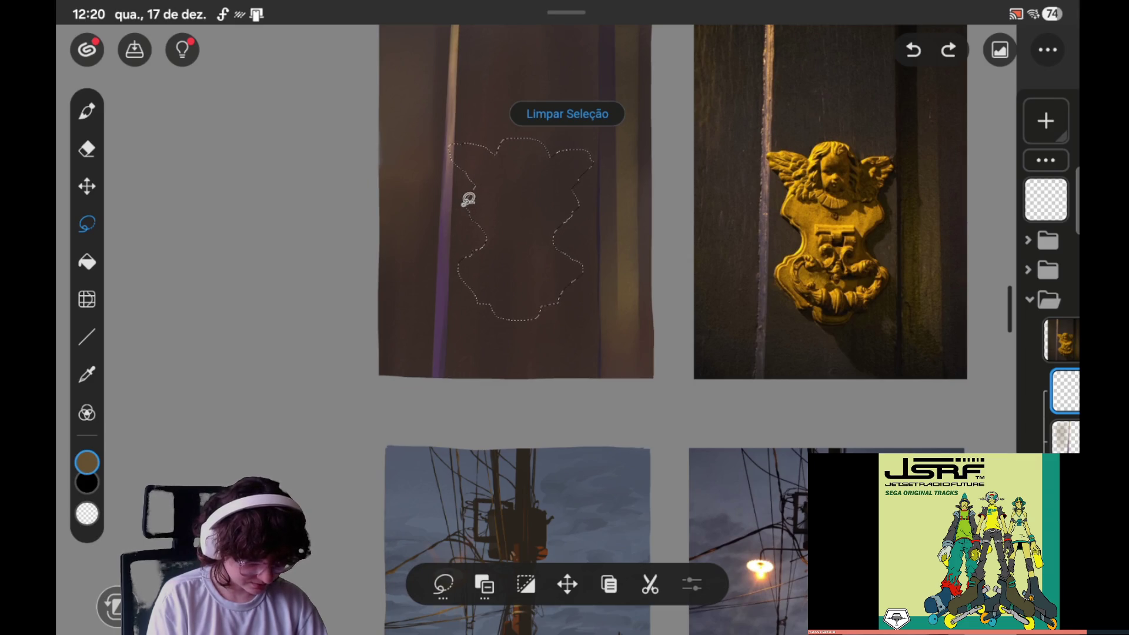
pyautogui.click(458, 207)
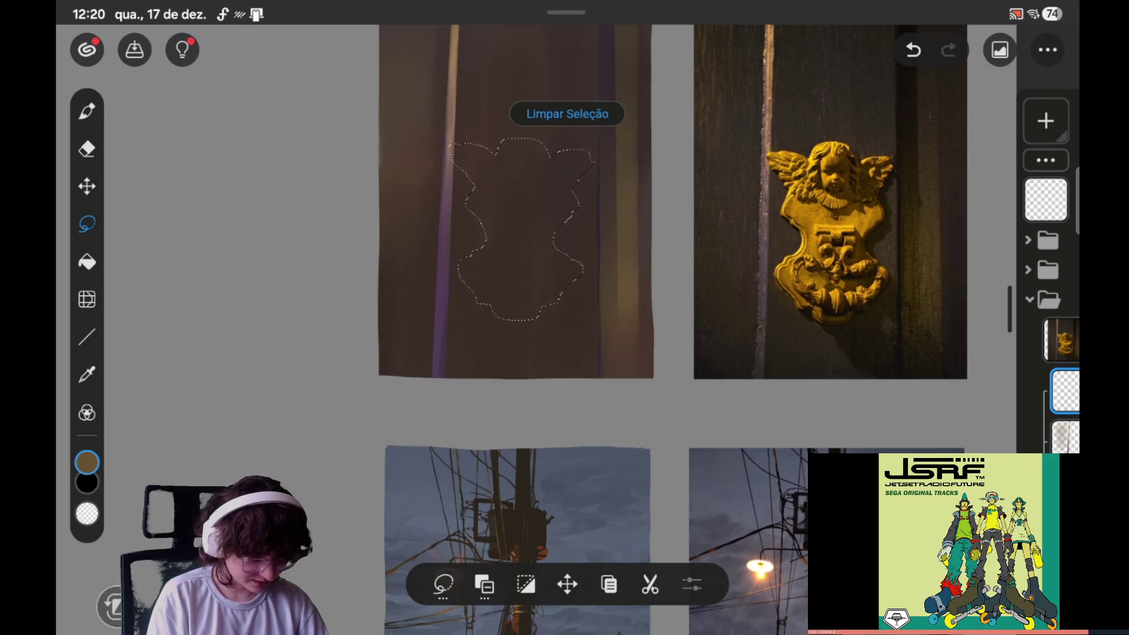
pyautogui.click(484, 584)
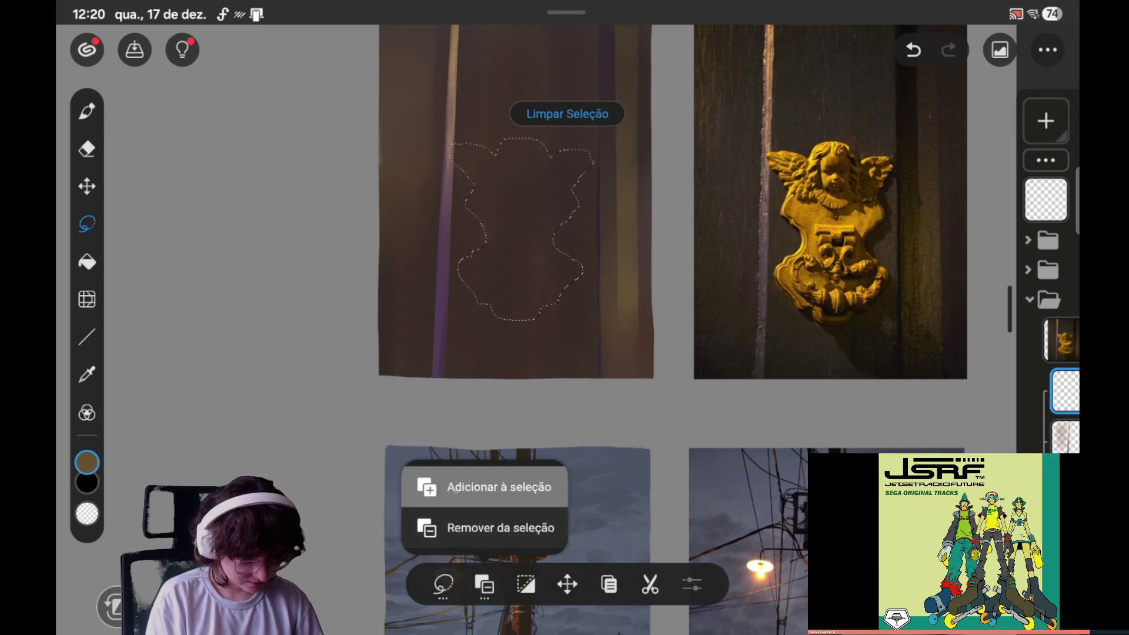
# Step: Set the lasso to Adicionar à seleção and extend the selection along its left side
pyautogui.click(477, 482)
pyautogui.moveTo(479, 245); pyautogui.dragTo(498, 222)
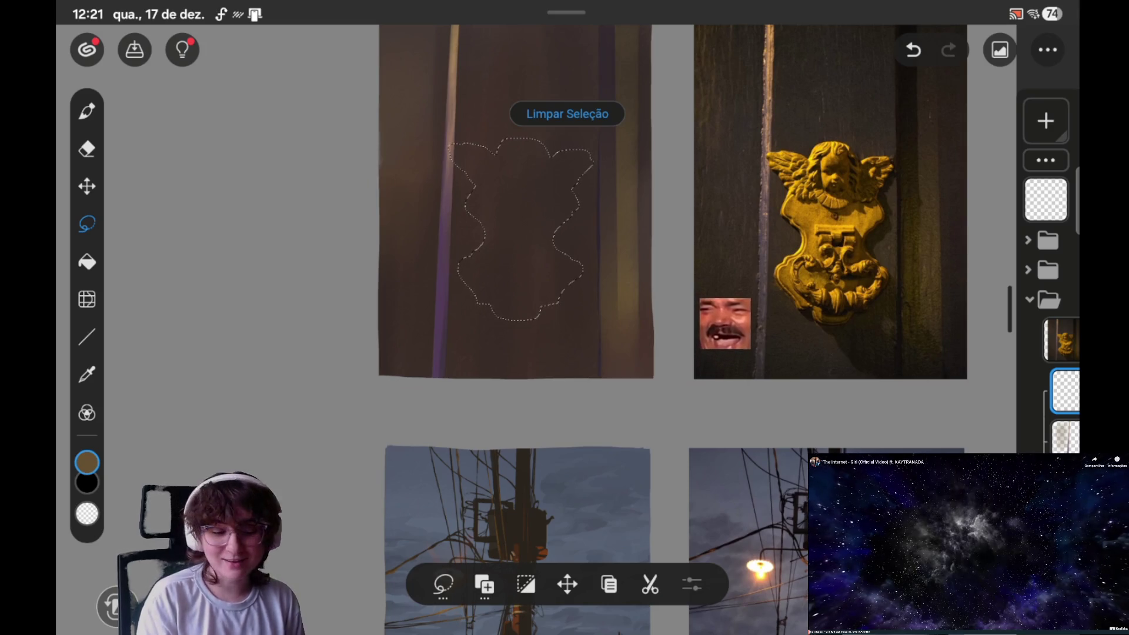
pyautogui.hscroll(-2, 565, 200)
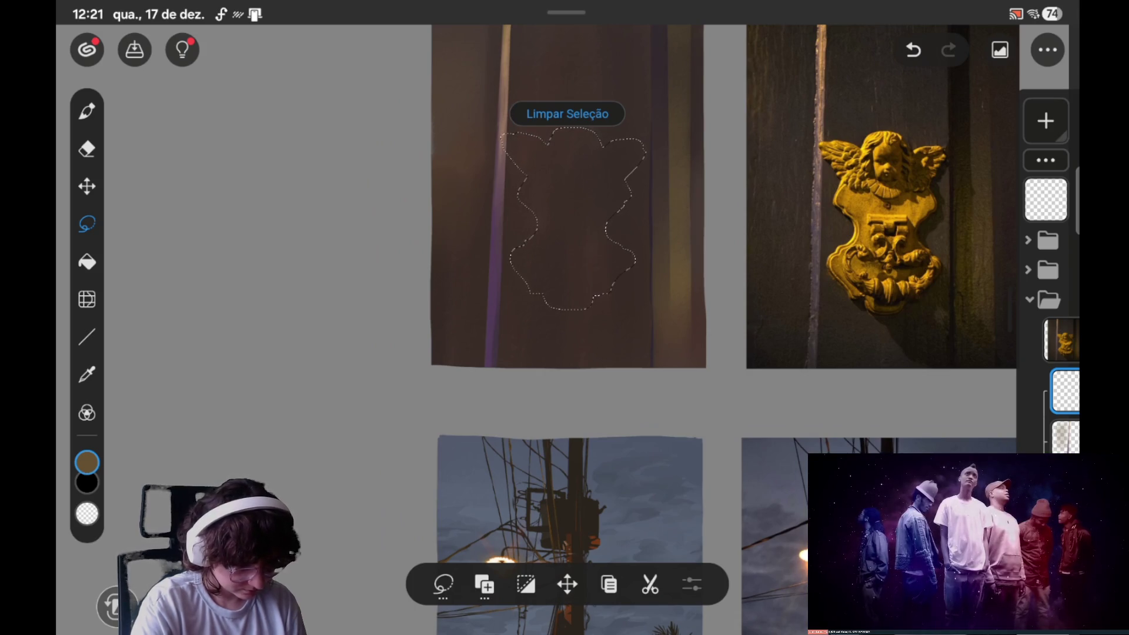
# Step: Undo the last lasso edit and start redrawing the selection's right edge
pyautogui.hotkey('ctrl', 'z')
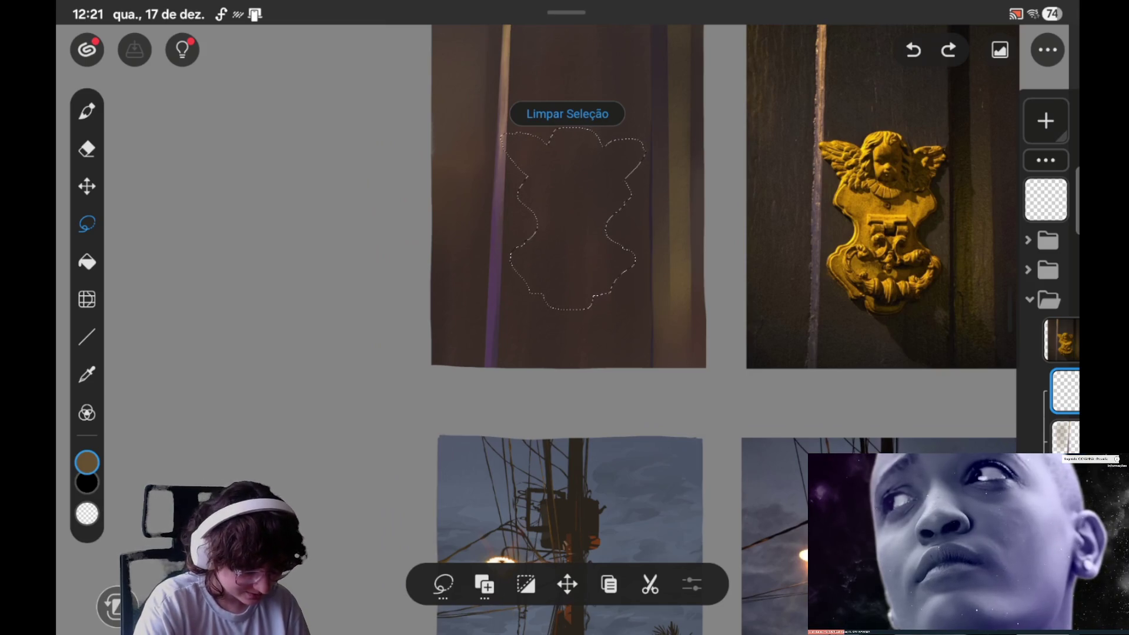
pyautogui.scroll(-1, 355, 272)
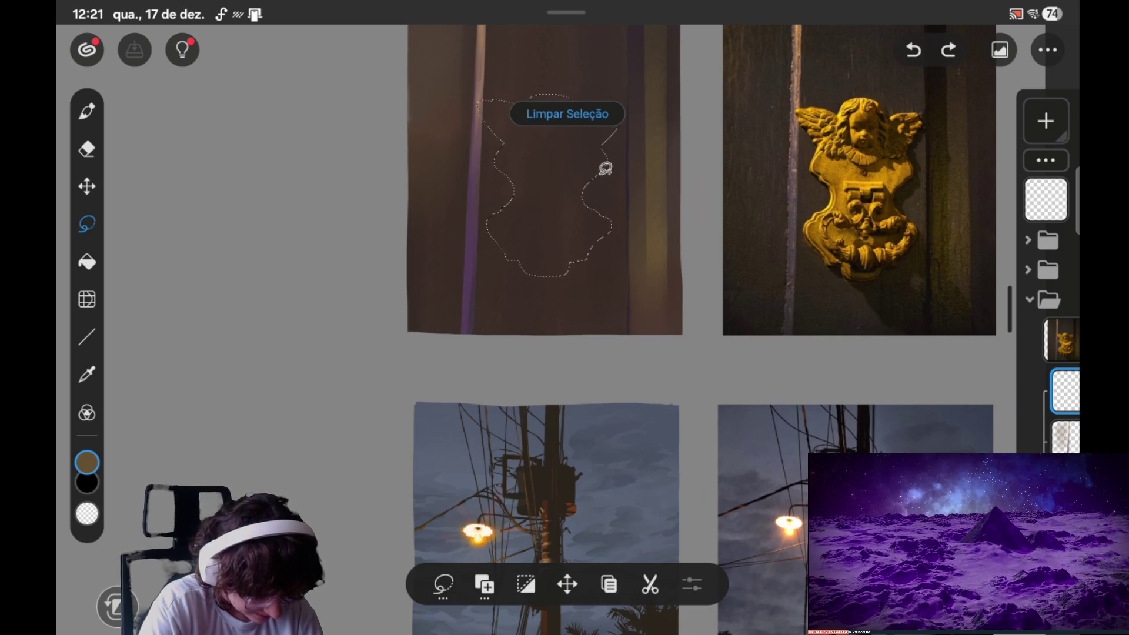
pyautogui.moveTo(591, 182); pyautogui.dragTo(580, 191)
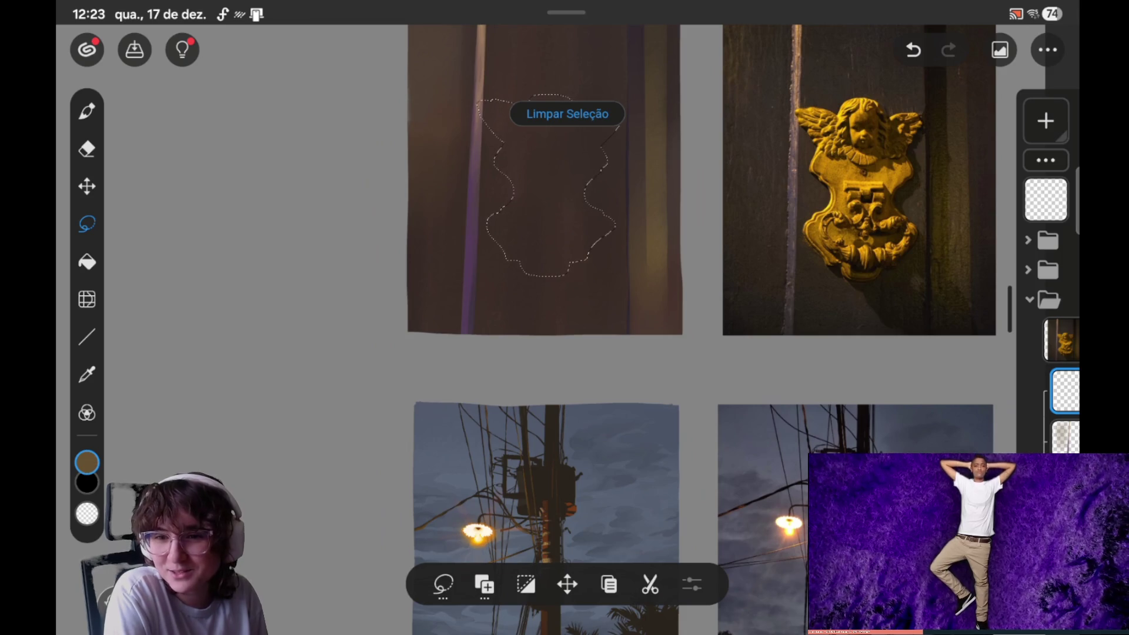
# Step: Nudge the canvas view slightly upward to review the selection's right edge
pyautogui.moveTo(492, 315); pyautogui.dragTo(496, 315)
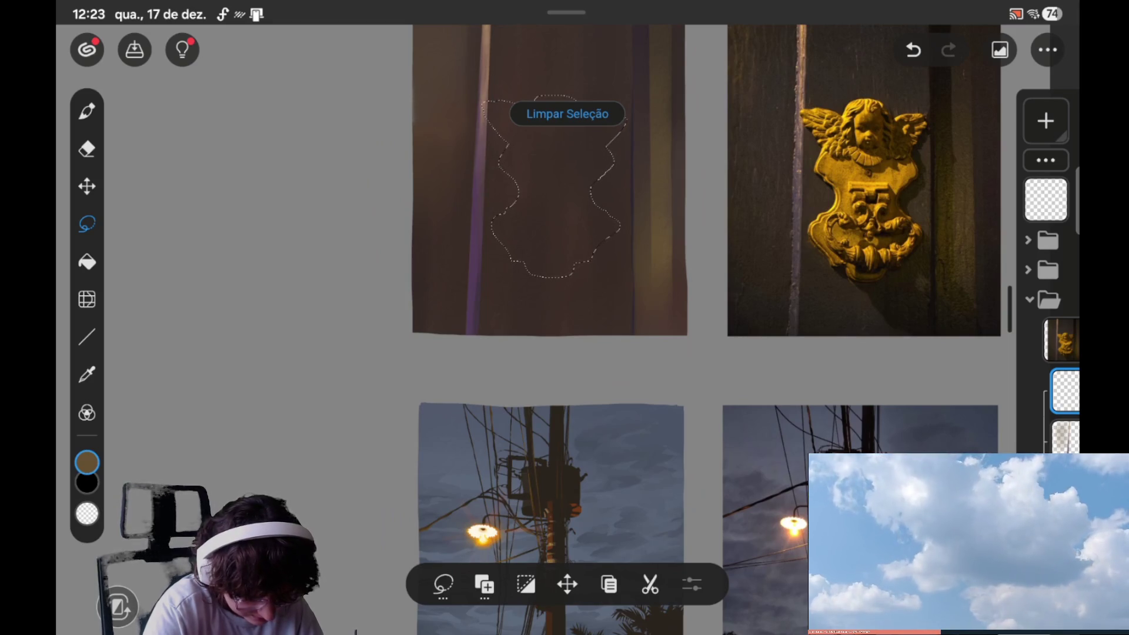
# Step: Scroll the canvas view to compare the silhouette with the flipped reference
pyautogui.scroll(2, 537, 249)
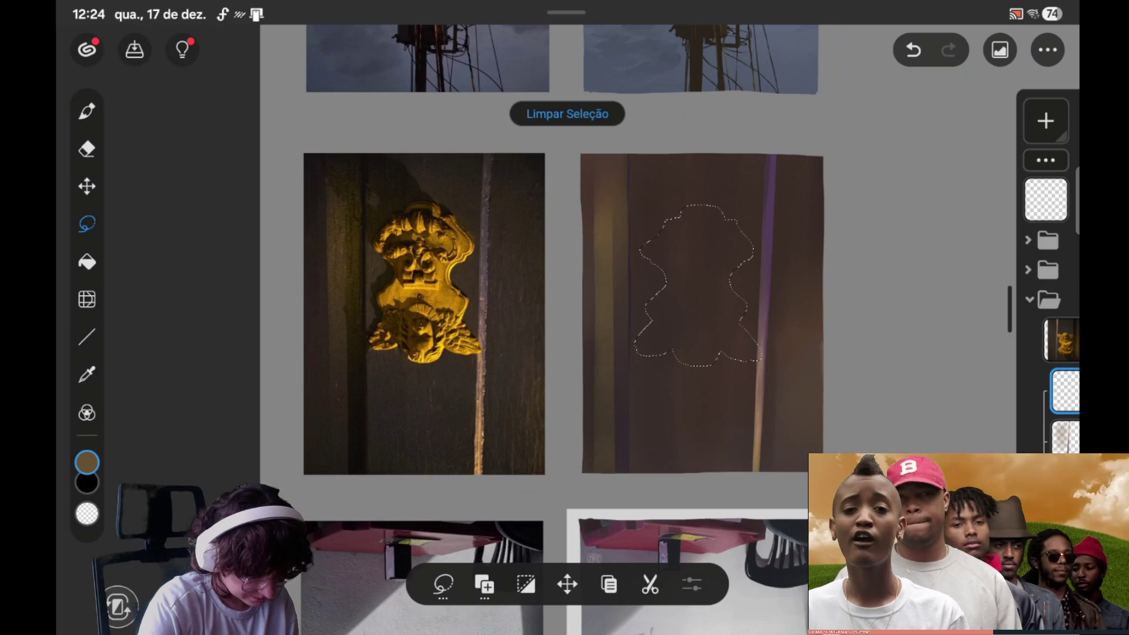
# Step: Carve part of the selection's top edge away with Remover da seleção, then return to adding
pyautogui.click(484, 584)
pyautogui.click(499, 528)
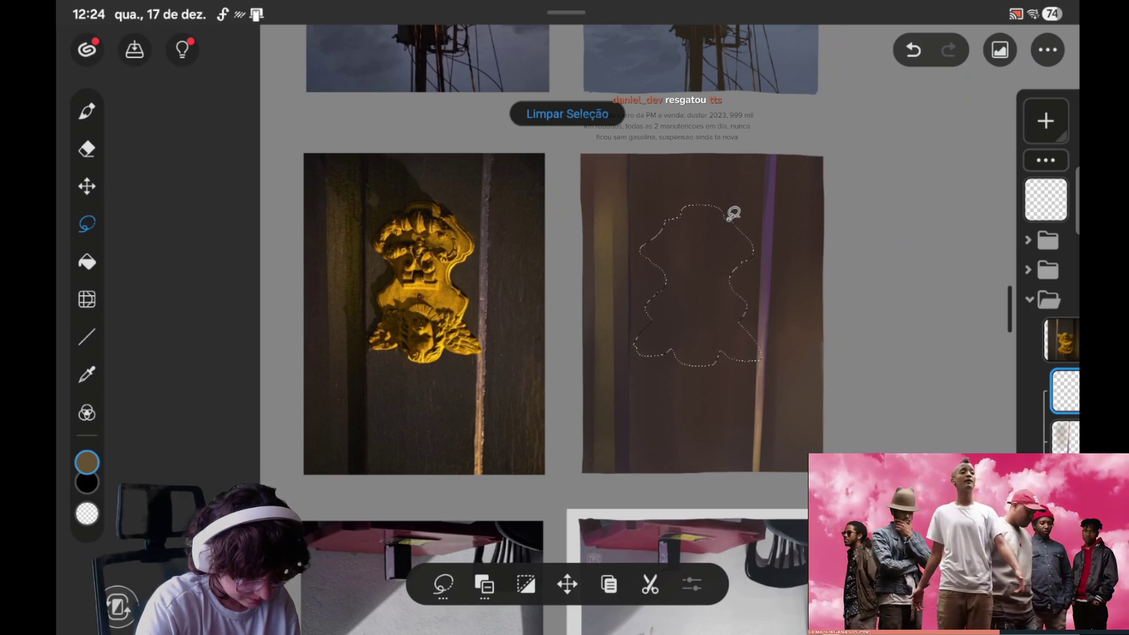
pyautogui.moveTo(728, 214); pyautogui.dragTo(740, 209)
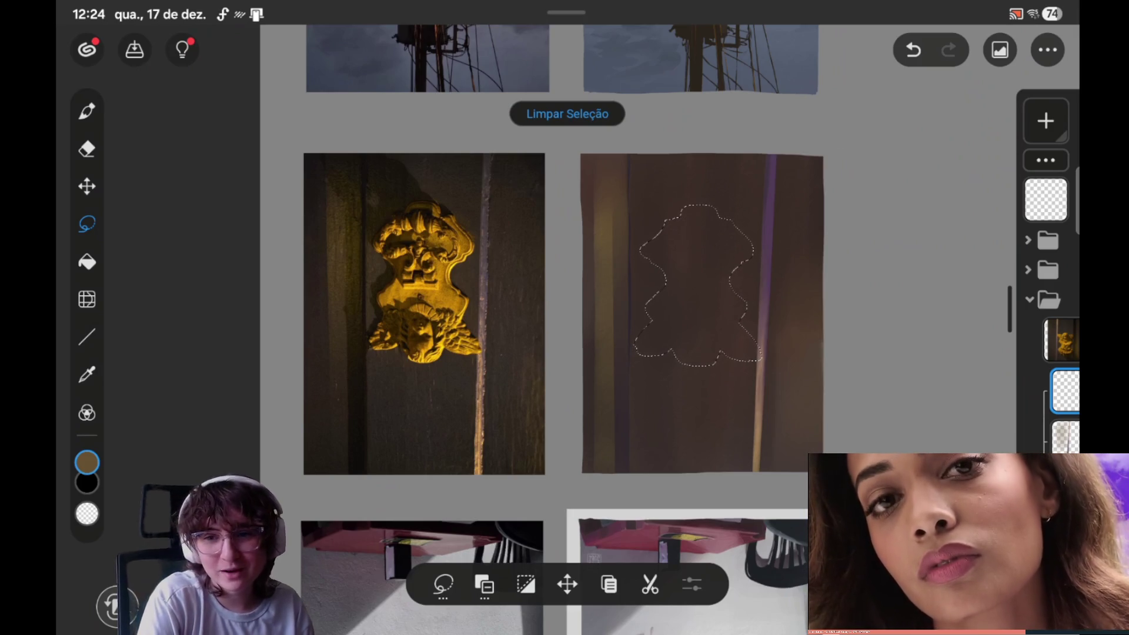
pyautogui.scroll(-2, 950, 178)
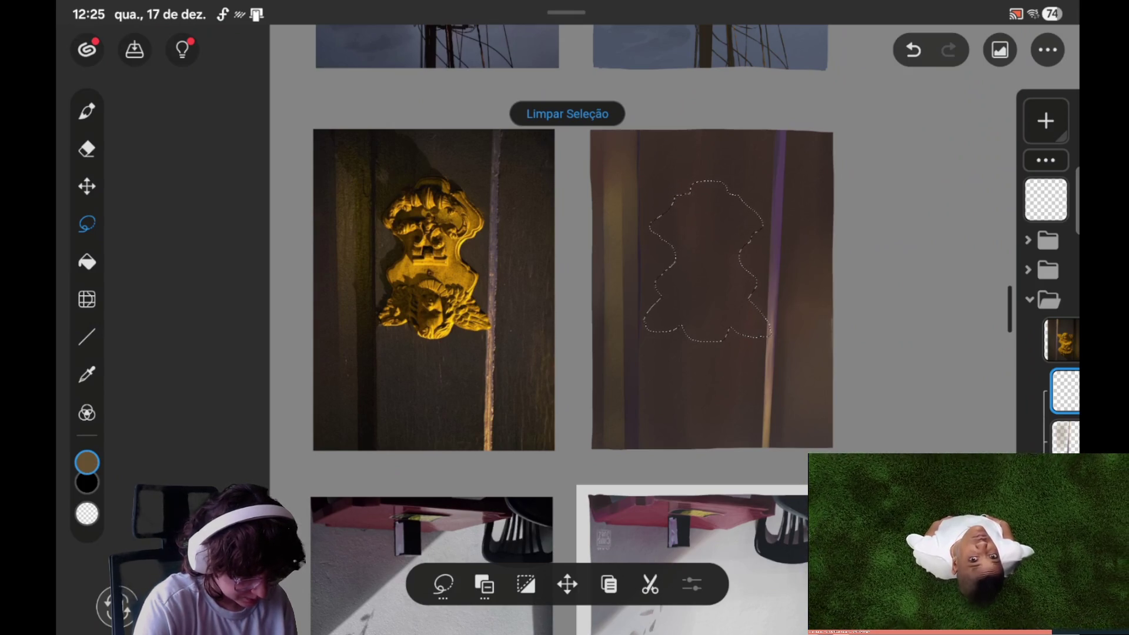
pyautogui.click(484, 585)
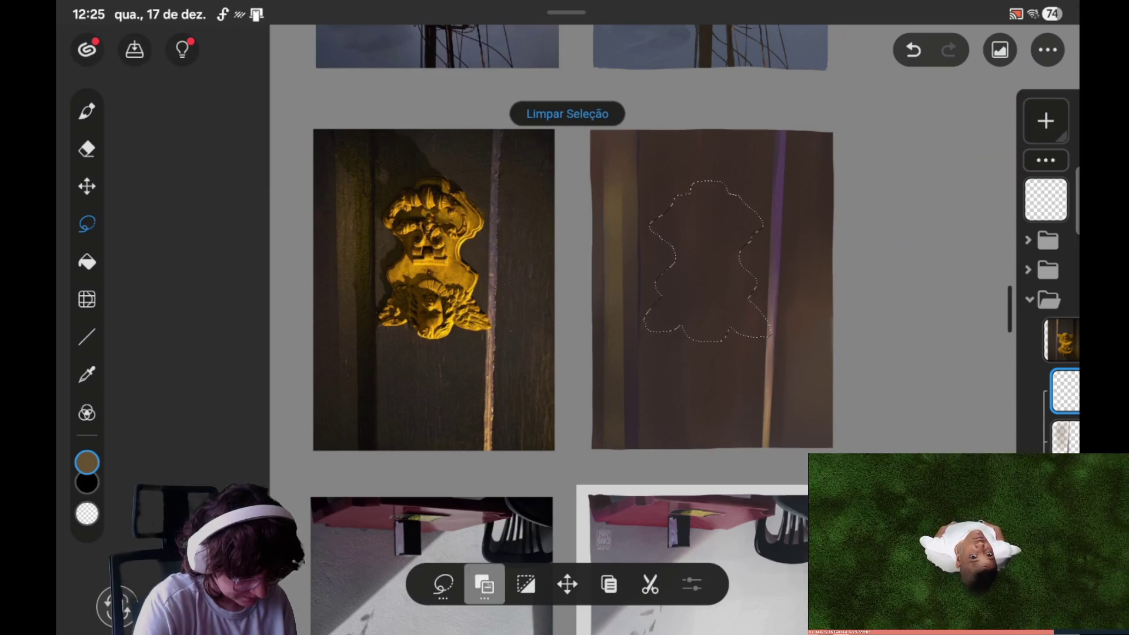
# Step: Keep the lasso in add mode and restore the undone selection step via redo
pyautogui.click(479, 490)
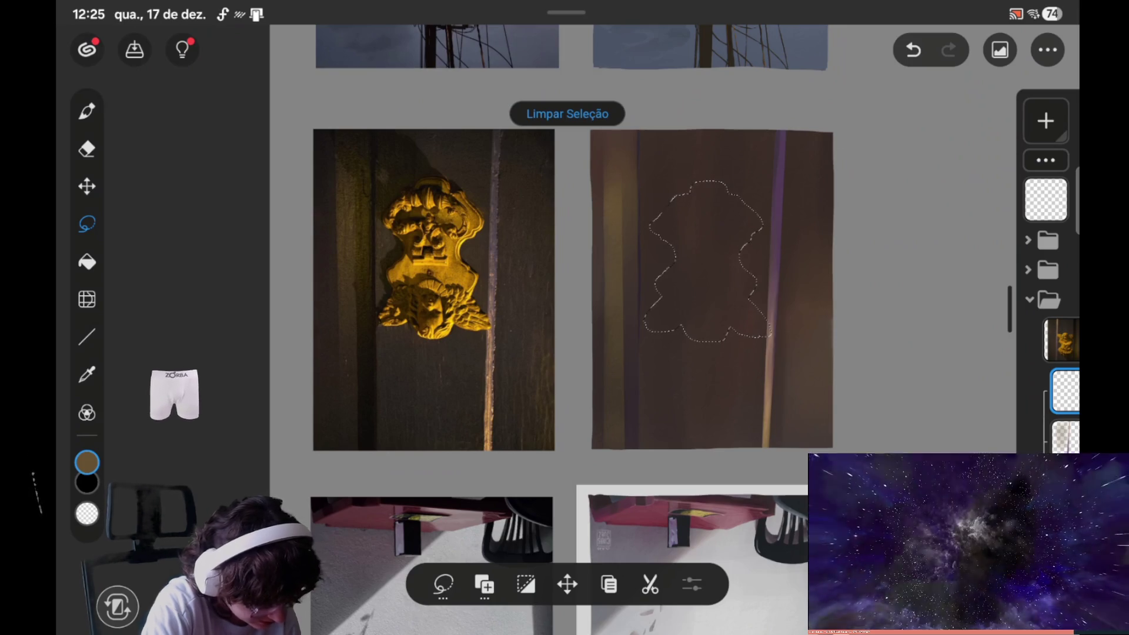
pyautogui.hotkey('ctrl', 'z')
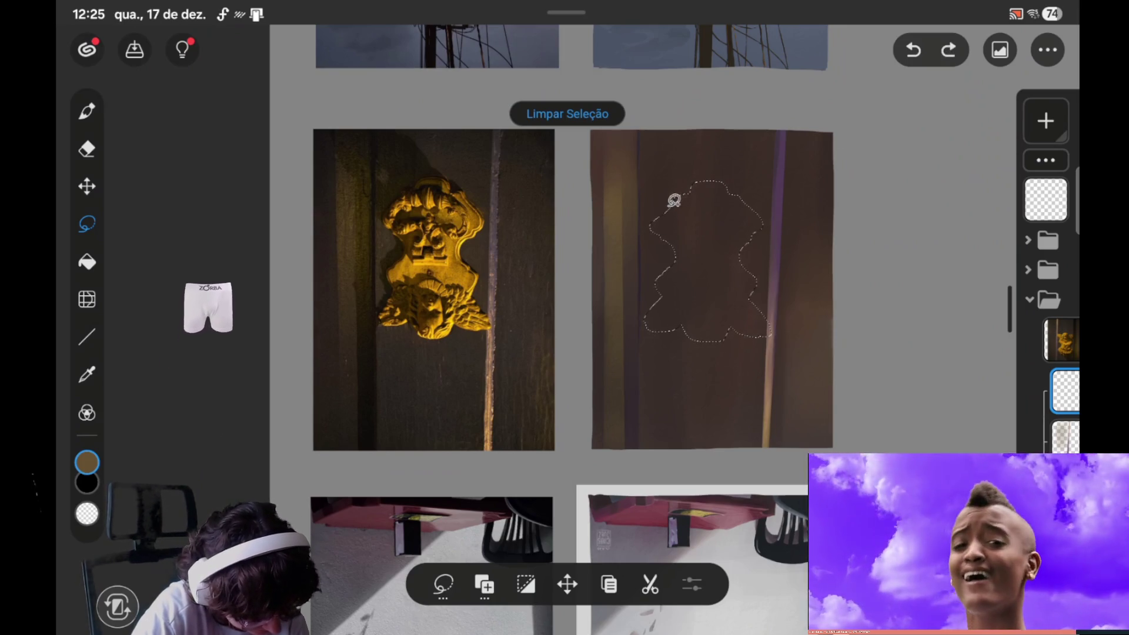
pyautogui.hotkey('ctrl', 'shift', 'z')
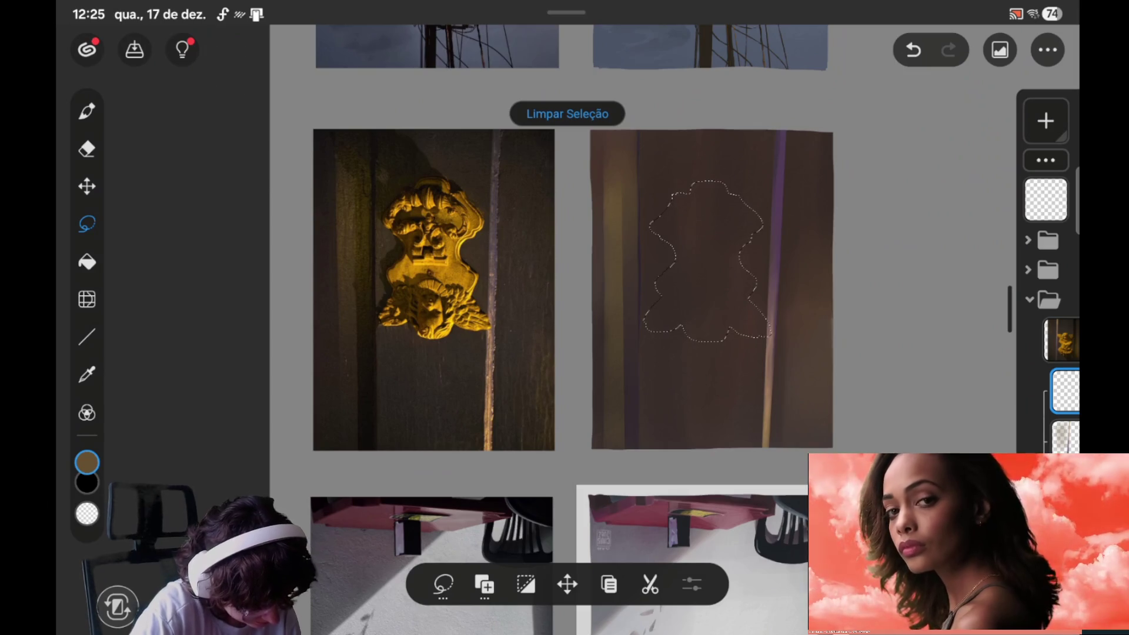
pyautogui.hotkey('ctrl', 'z')
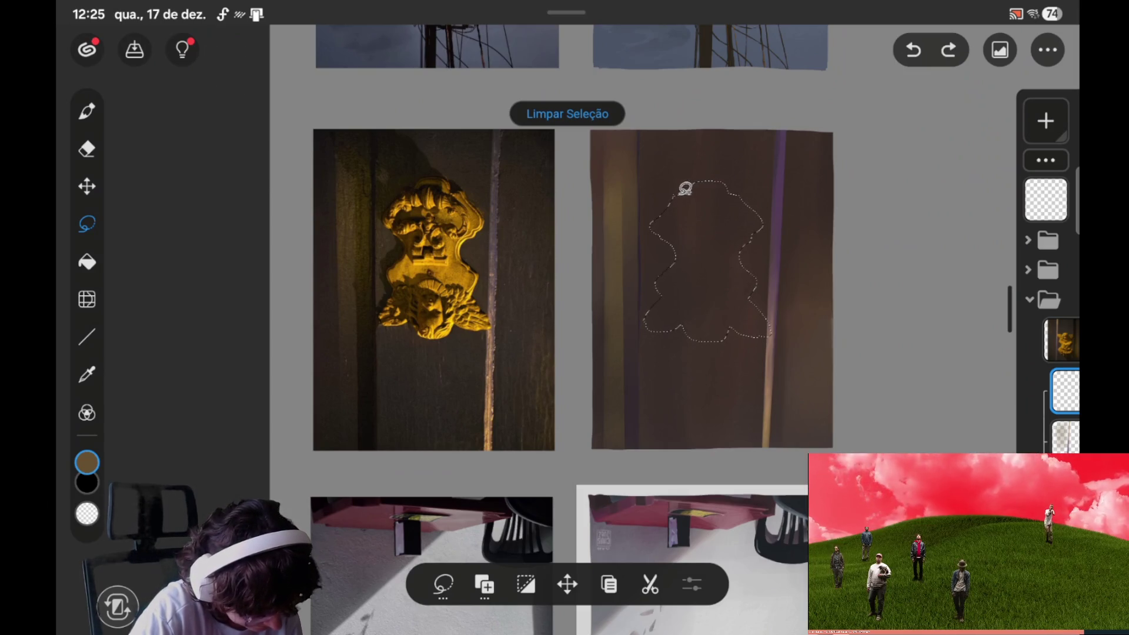
pyautogui.hotkey('ctrl', 'shift', 'z')
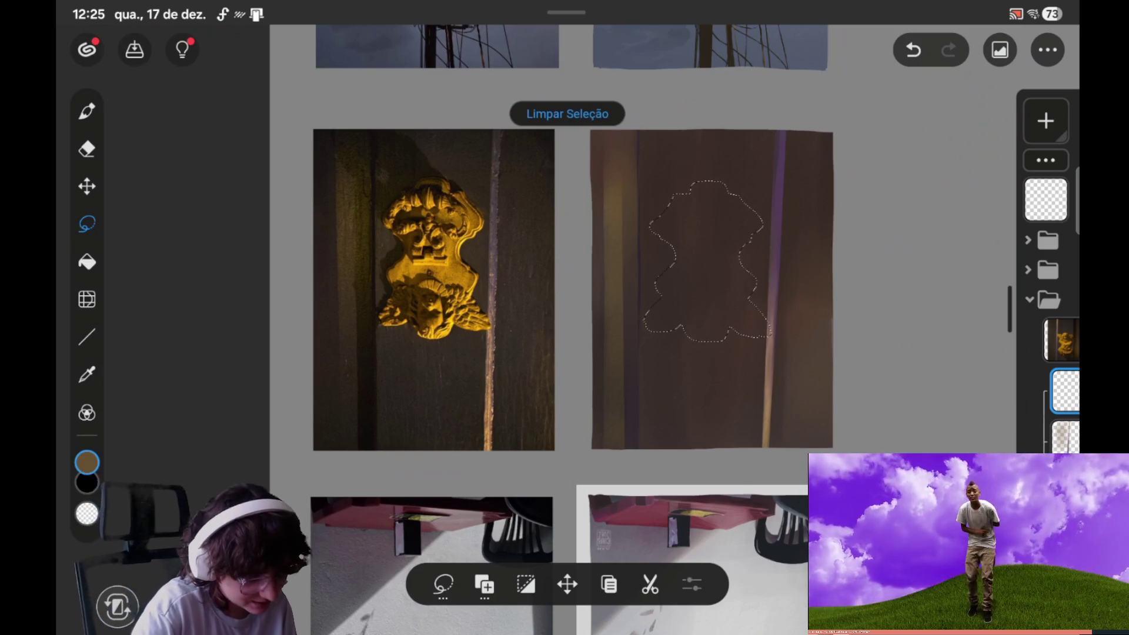
pyautogui.scroll(-1, 943, 286)
# Step: Check the last selection change with undo and redo, then save the painting
pyautogui.scroll(-1, 943, 285)
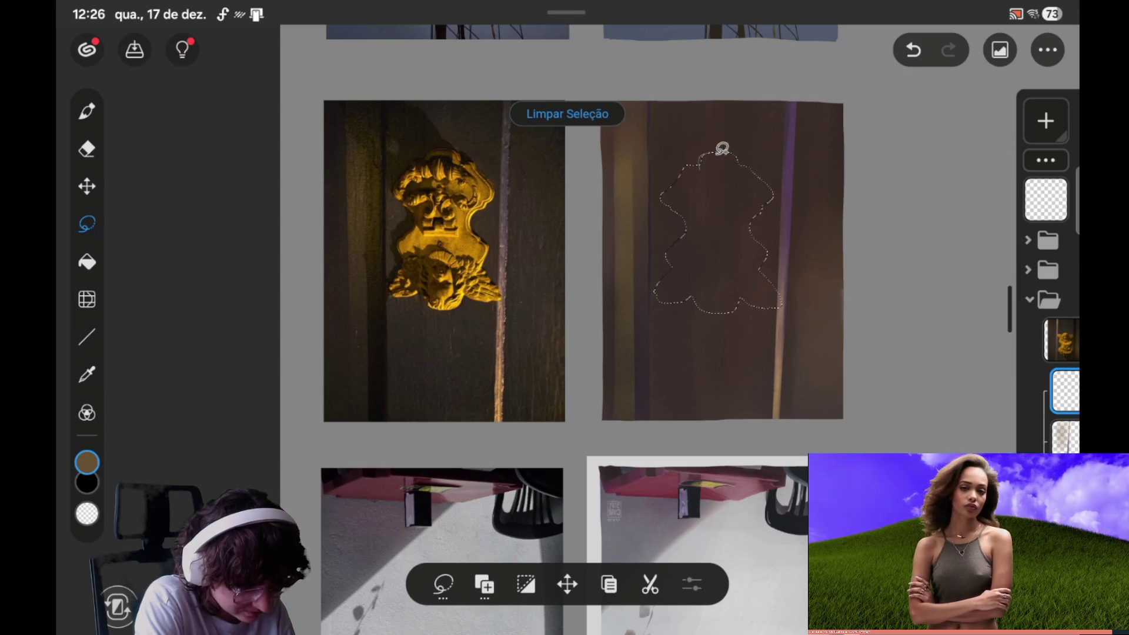
pyautogui.hotkey('ctrl', 'z')
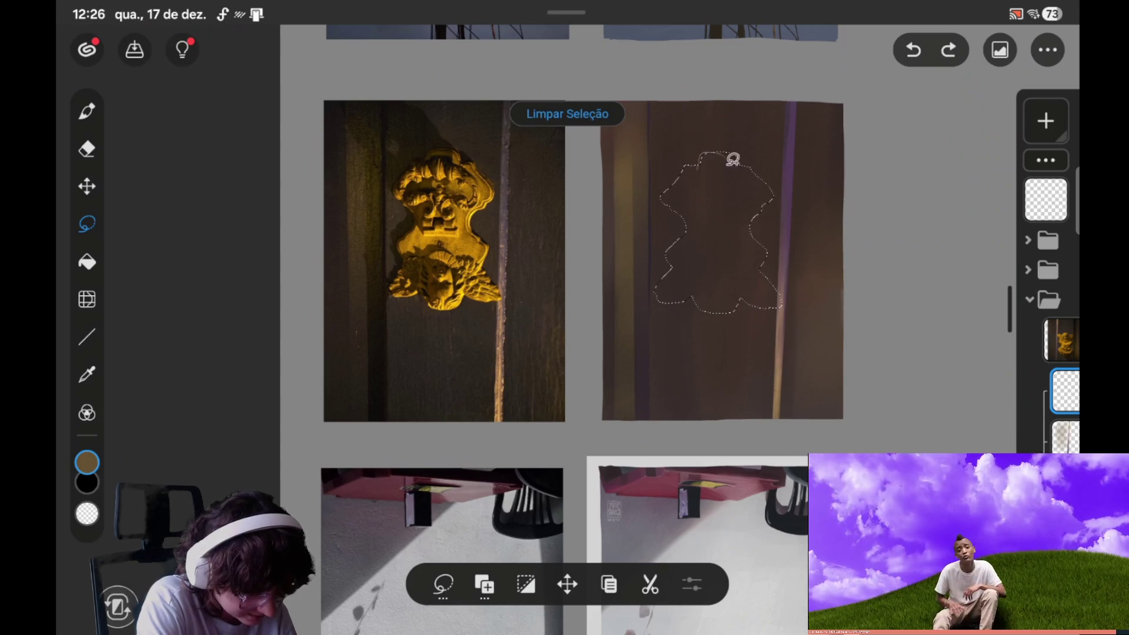
pyautogui.hotkey('ctrl', 'shift', 'z')
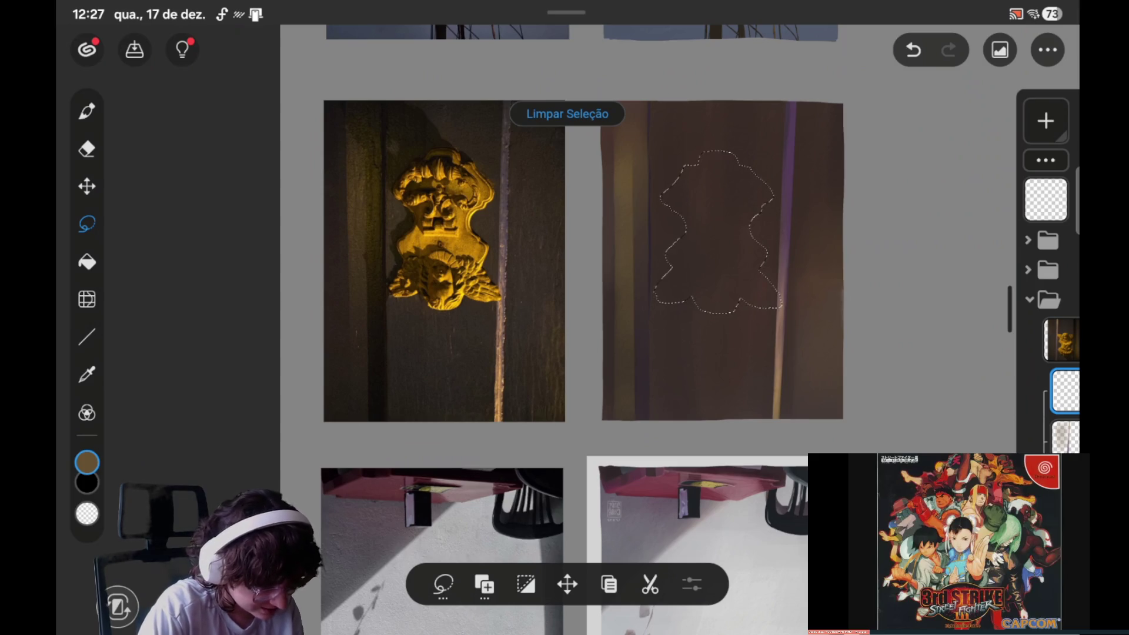
pyautogui.click(135, 49)
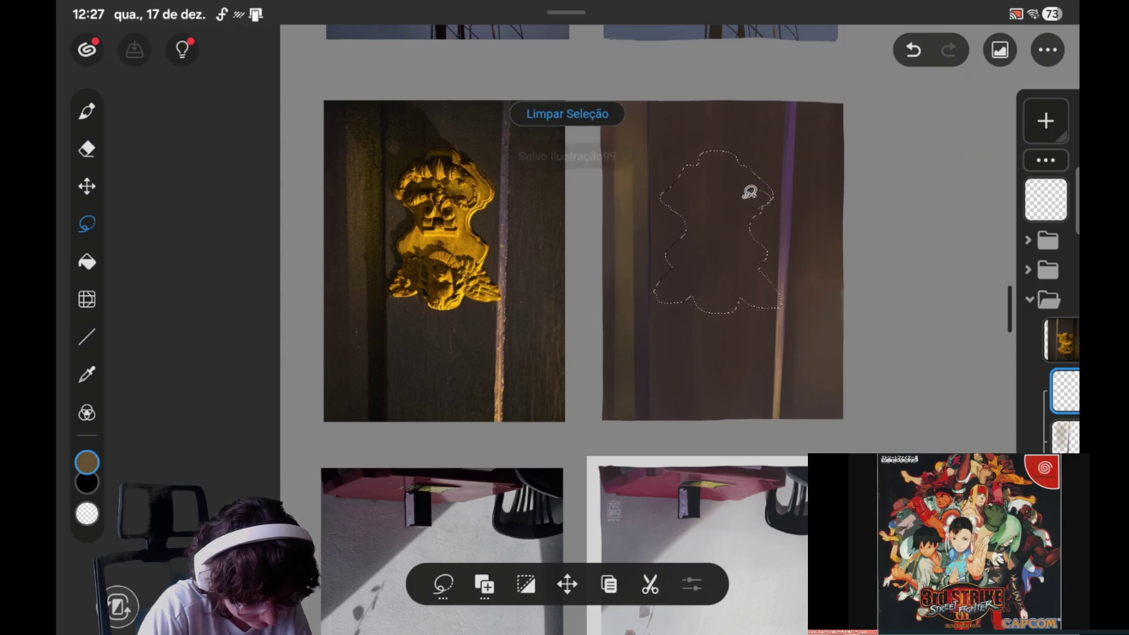
# Step: Undo the bad stroke, reshape the top-right selection edge, and switch to Remover da seleção
pyautogui.hotkey('ctrl', 'z')
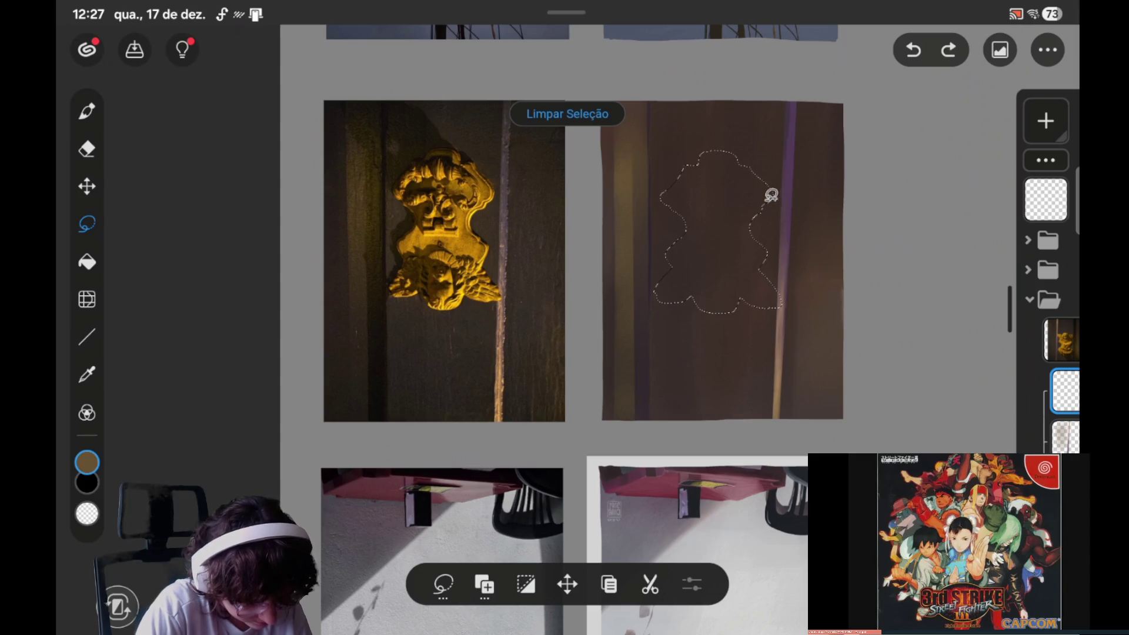
pyautogui.click(771, 200)
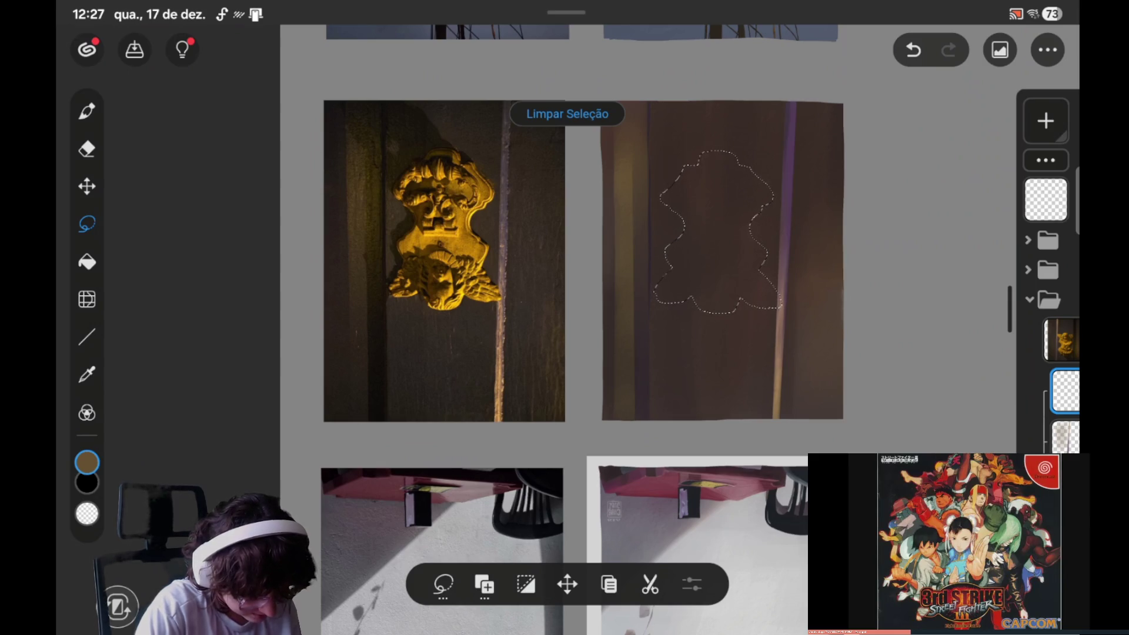
pyautogui.click(484, 583)
pyautogui.click(478, 527)
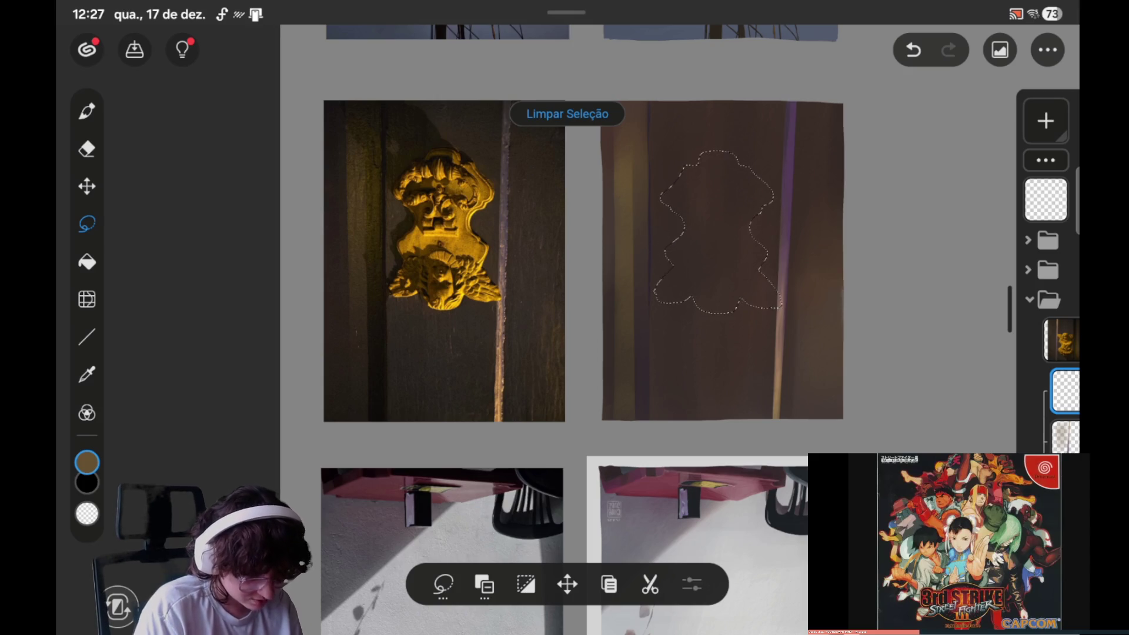
pyautogui.hscroll(-3, 582, 329)
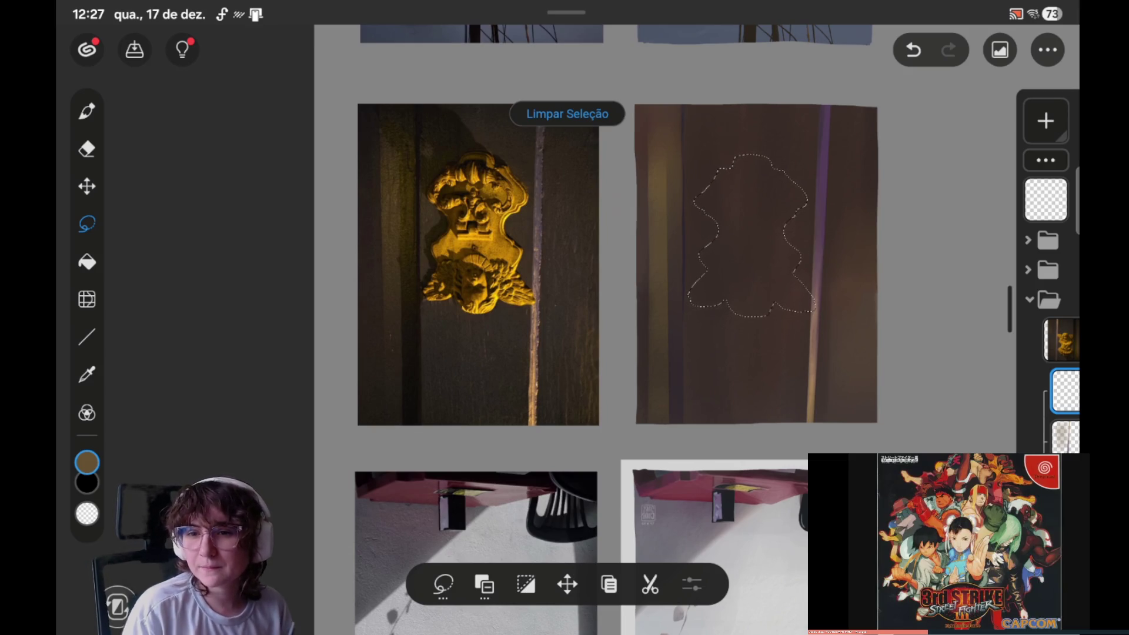
# Step: Flip the canvas view horizontally and recentre it on the two door images
pyautogui.click(1047, 49)
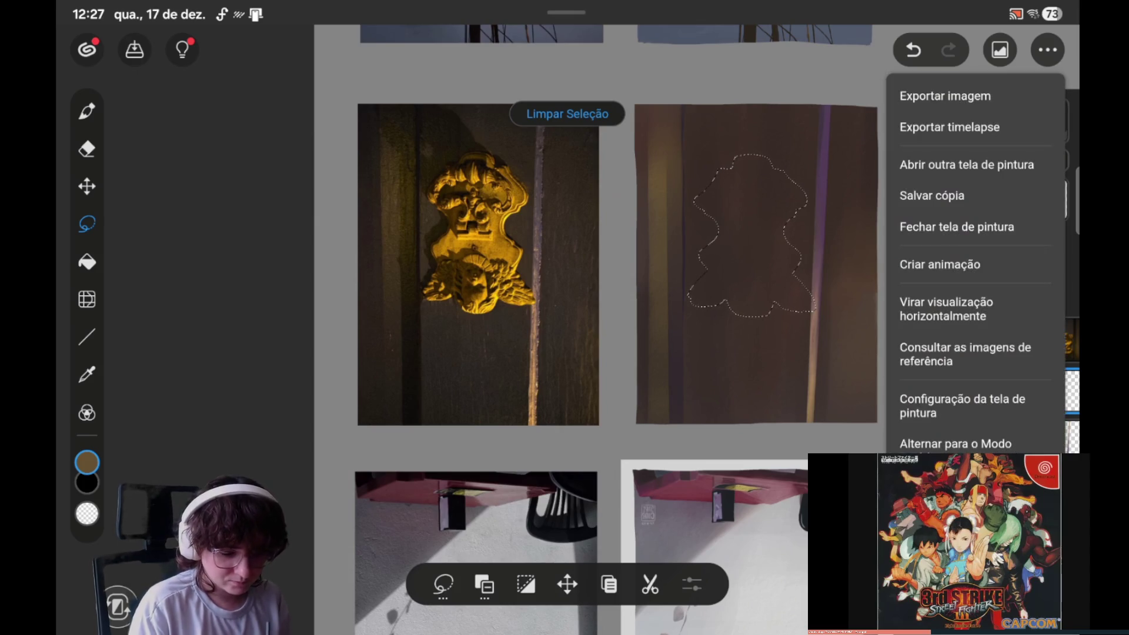
pyautogui.click(943, 309)
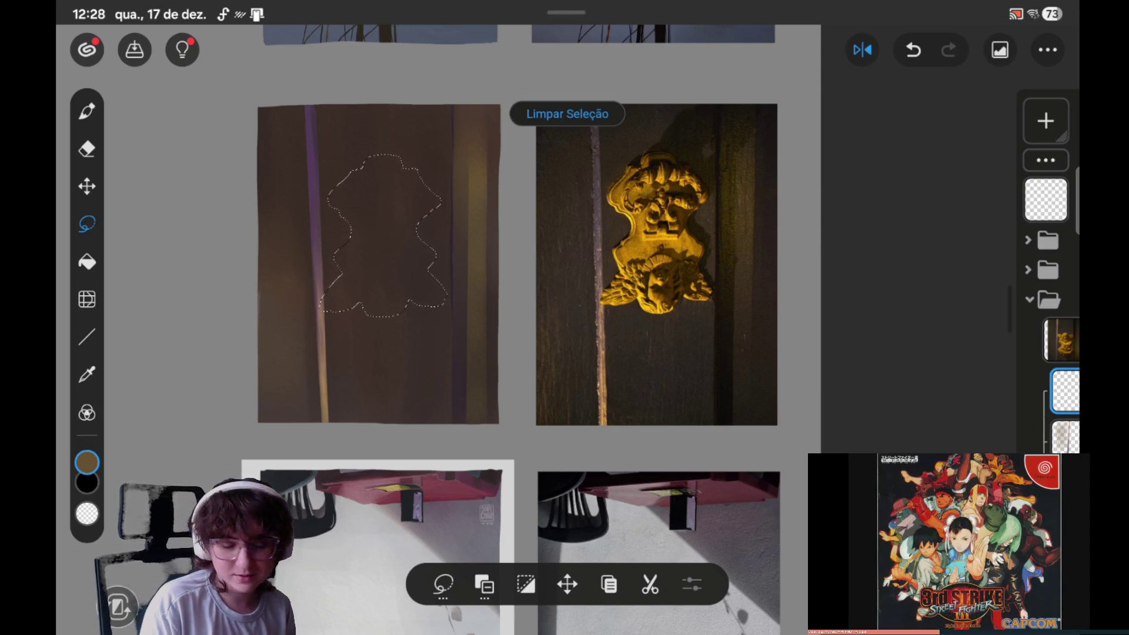
pyautogui.moveTo(741, 401); pyautogui.dragTo(957, 396)
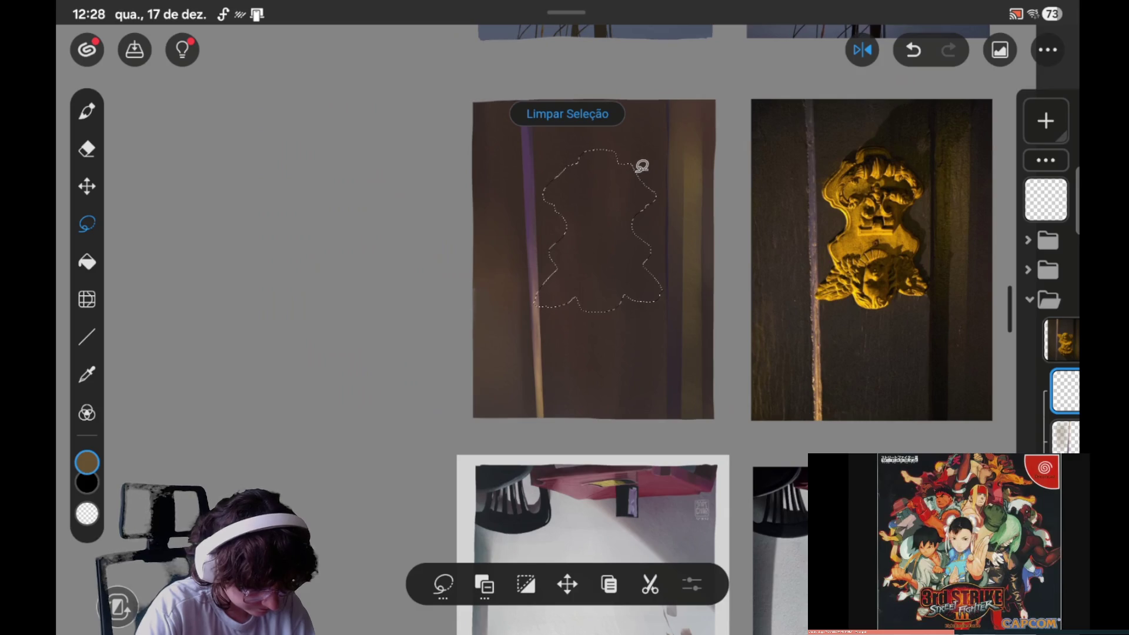
# Step: Switch the lasso to Adicionar à seleção and redraw the top-right edge more smoothly
pyautogui.hotkey('ctrl', 'z')
pyautogui.click(484, 583)
pyautogui.click(477, 485)
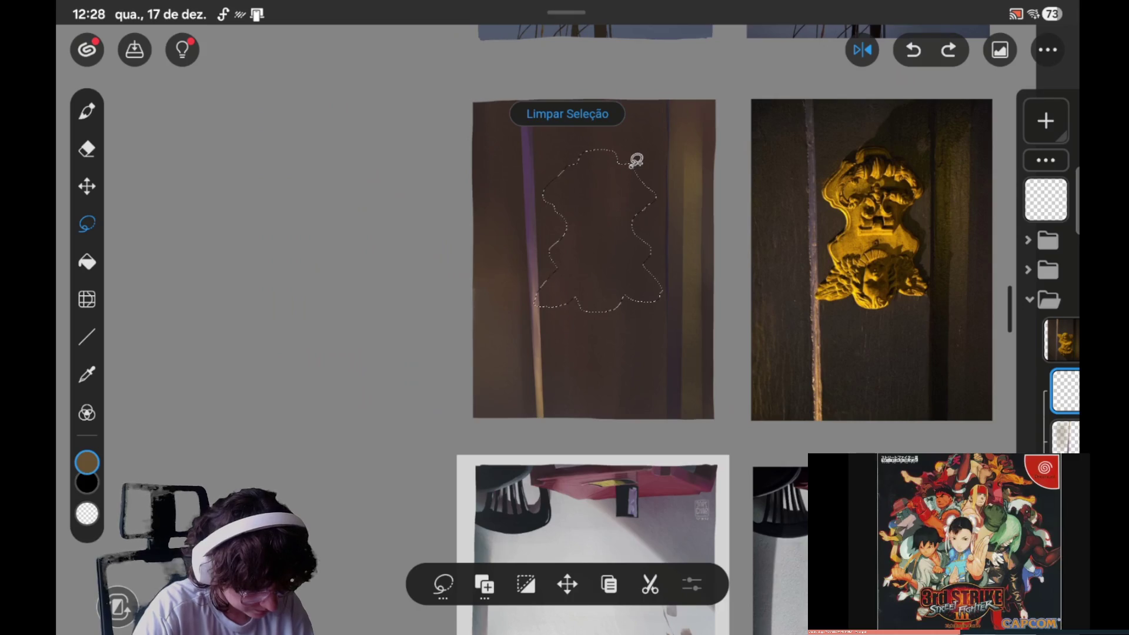
pyautogui.moveTo(661, 191); pyautogui.dragTo(636, 159)
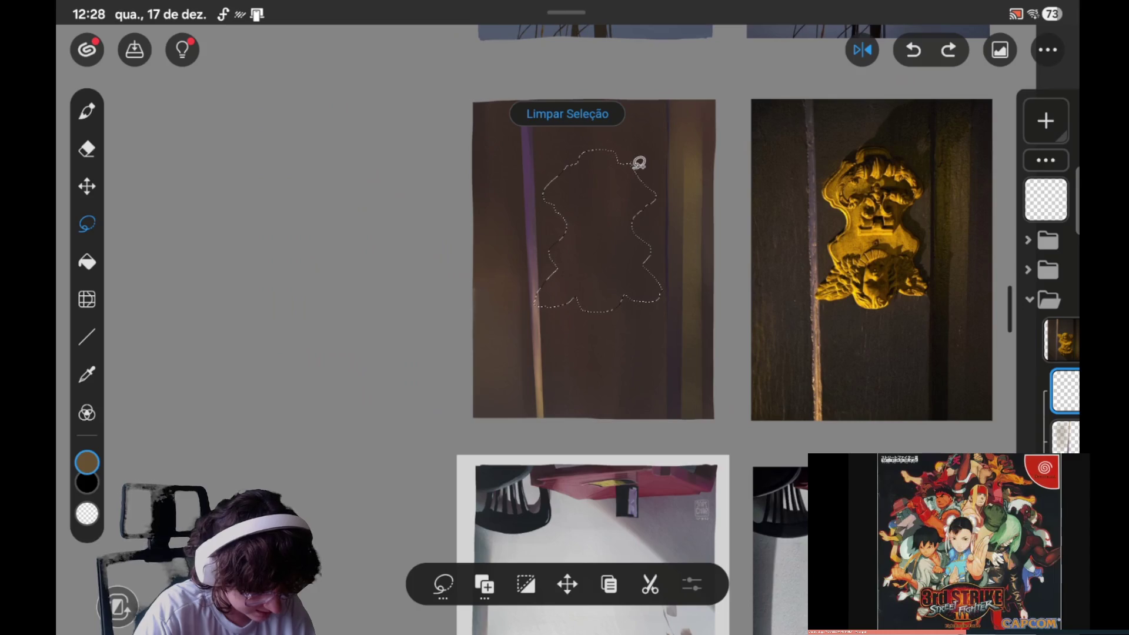
pyautogui.hotkey('ctrl', 'z')
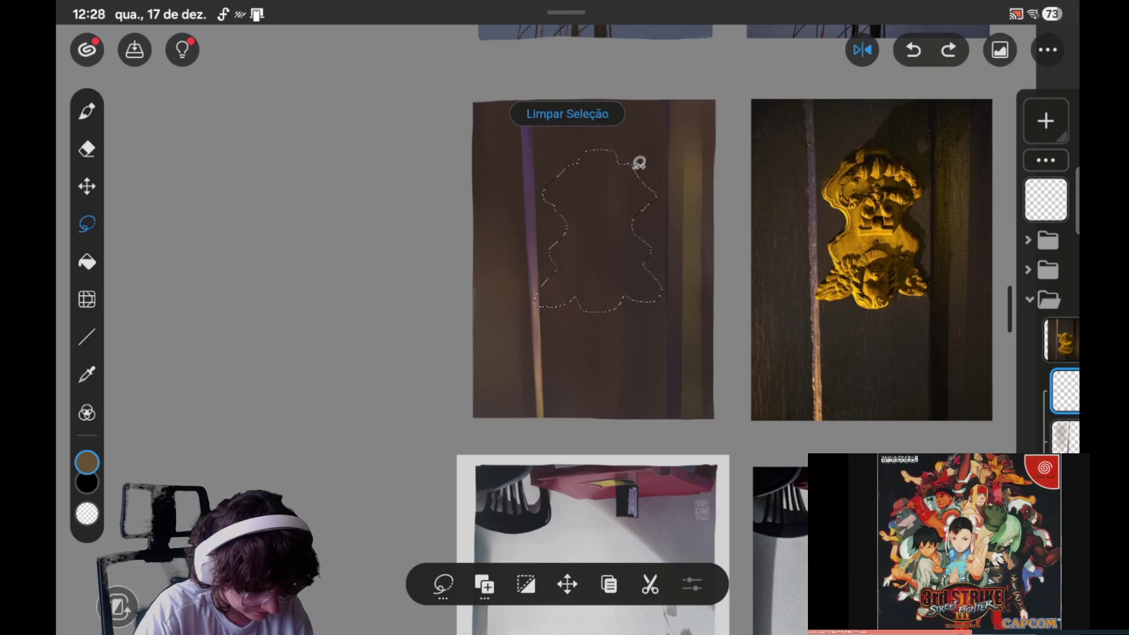
pyautogui.click(631, 185)
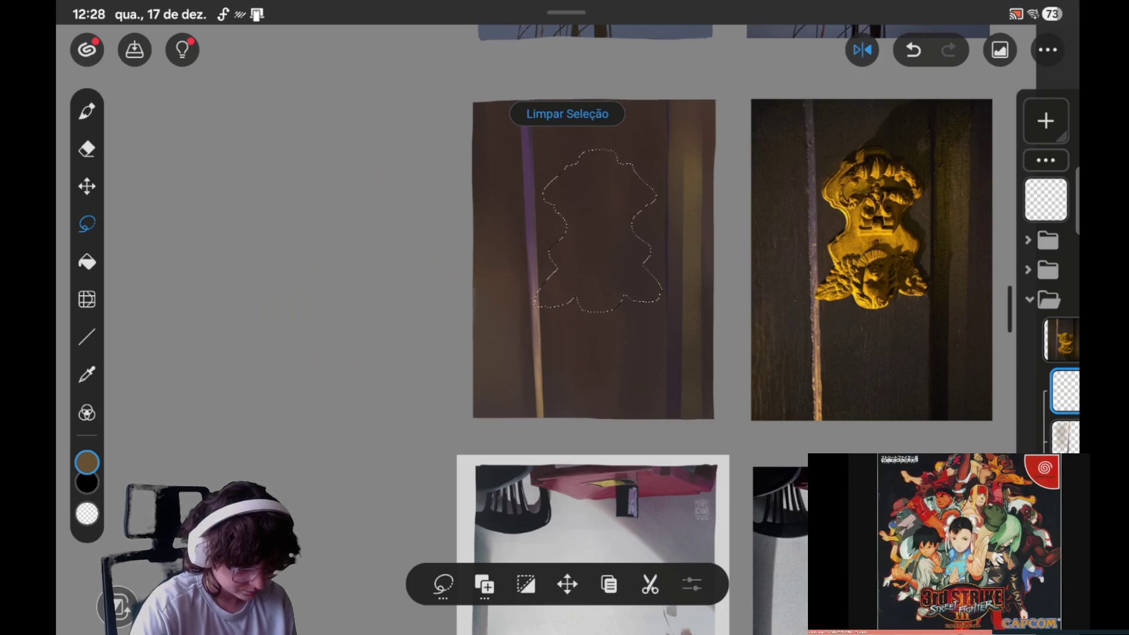
pyautogui.click(484, 585)
pyautogui.click(483, 585)
pyautogui.click(484, 585)
pyautogui.click(479, 526)
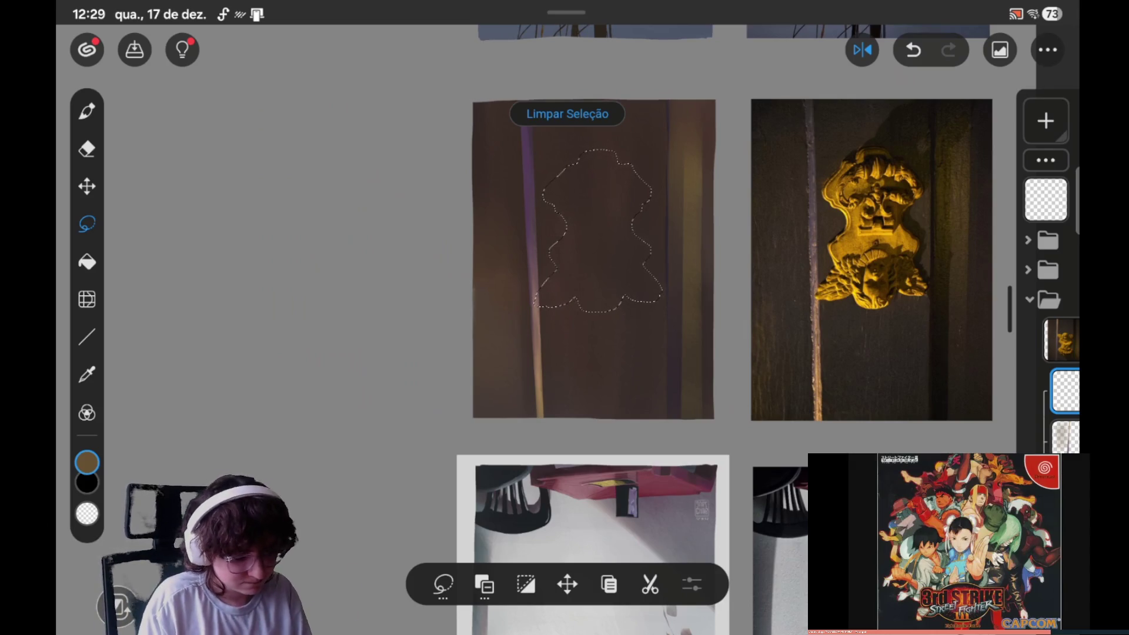
pyautogui.click(484, 584)
pyautogui.click(499, 487)
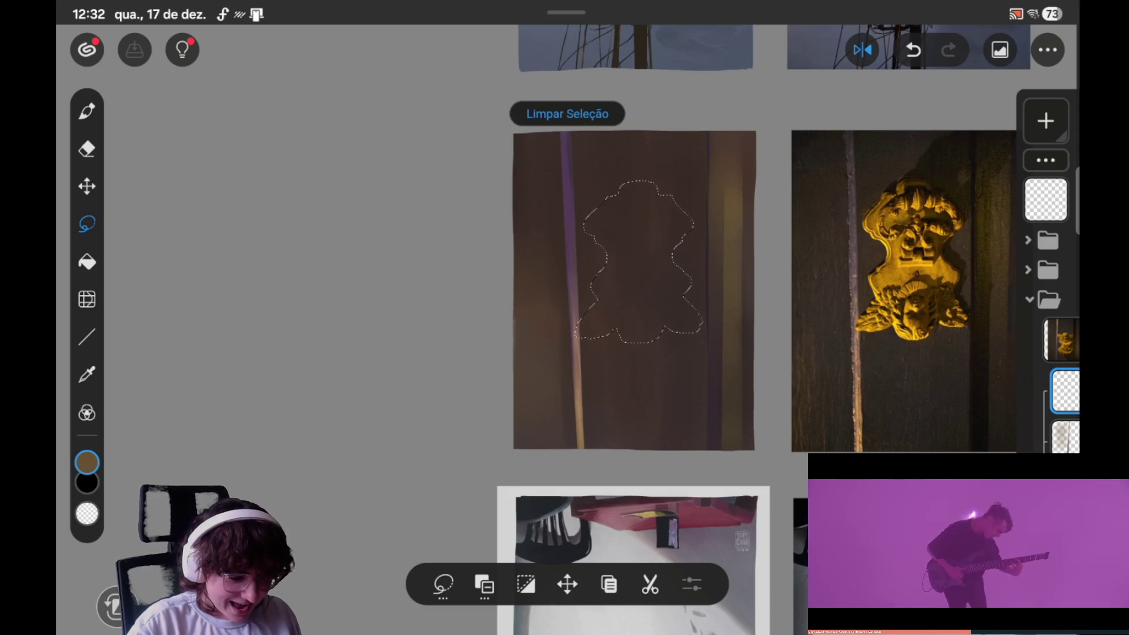
# Step: Replace the bracket lasso with a thin sliver added along the selection's right edge using Adicionar à seleção
pyautogui.scroll(-5, 634, 290)
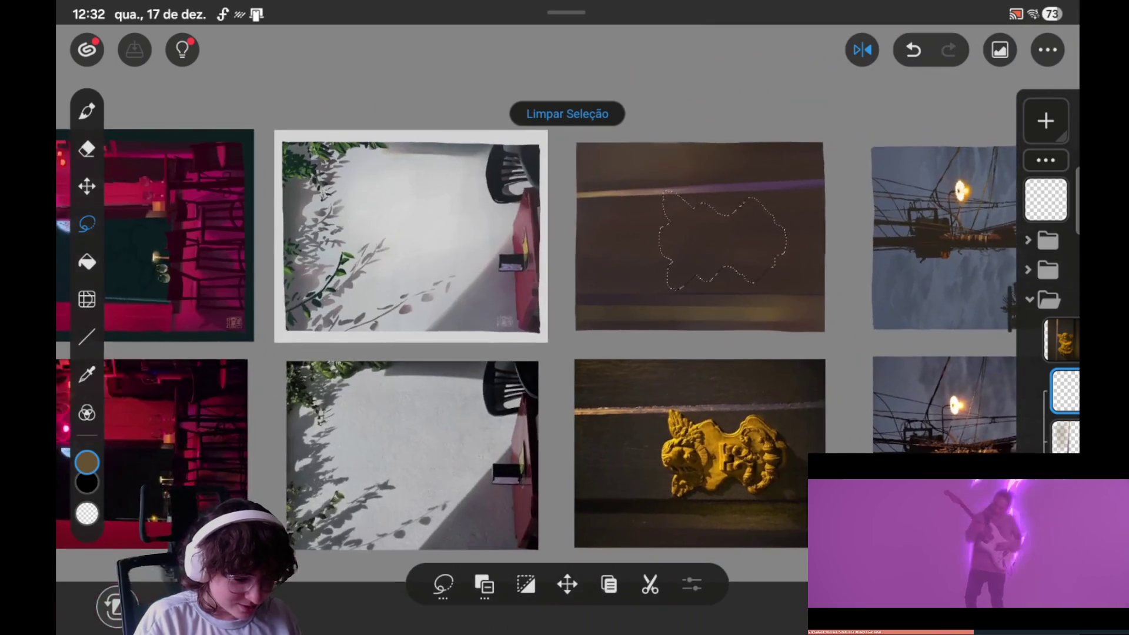
pyautogui.scroll(3, 796, 295)
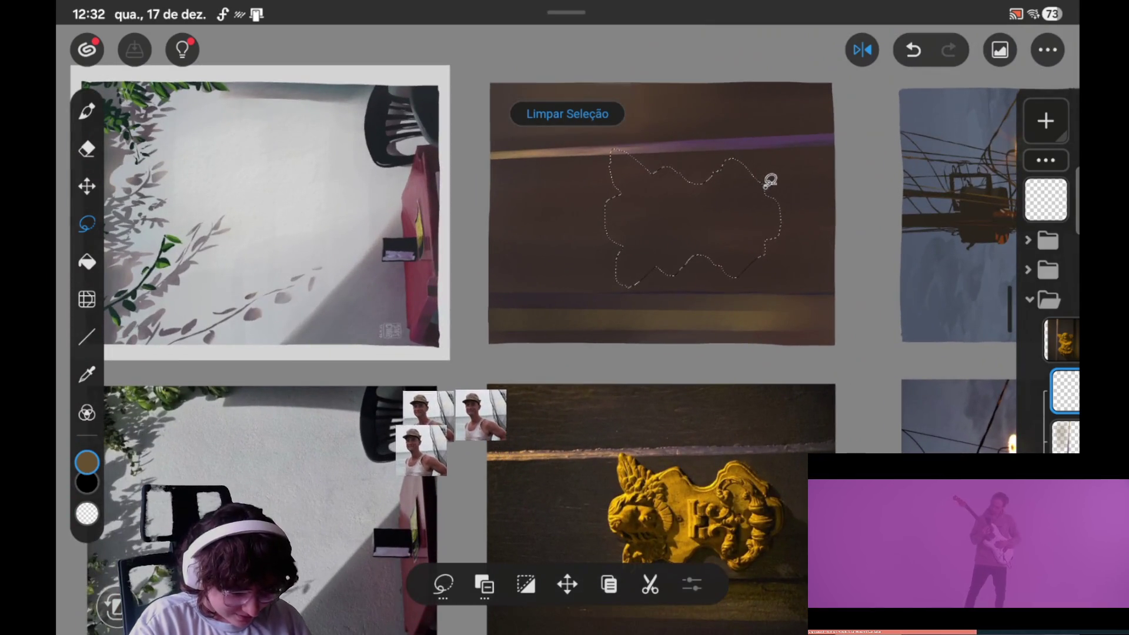
pyautogui.moveTo(765, 186)
pyautogui.mouseDown()
pyautogui.moveTo(767, 246)
pyautogui.moveTo(756, 188)
pyautogui.mouseUp()
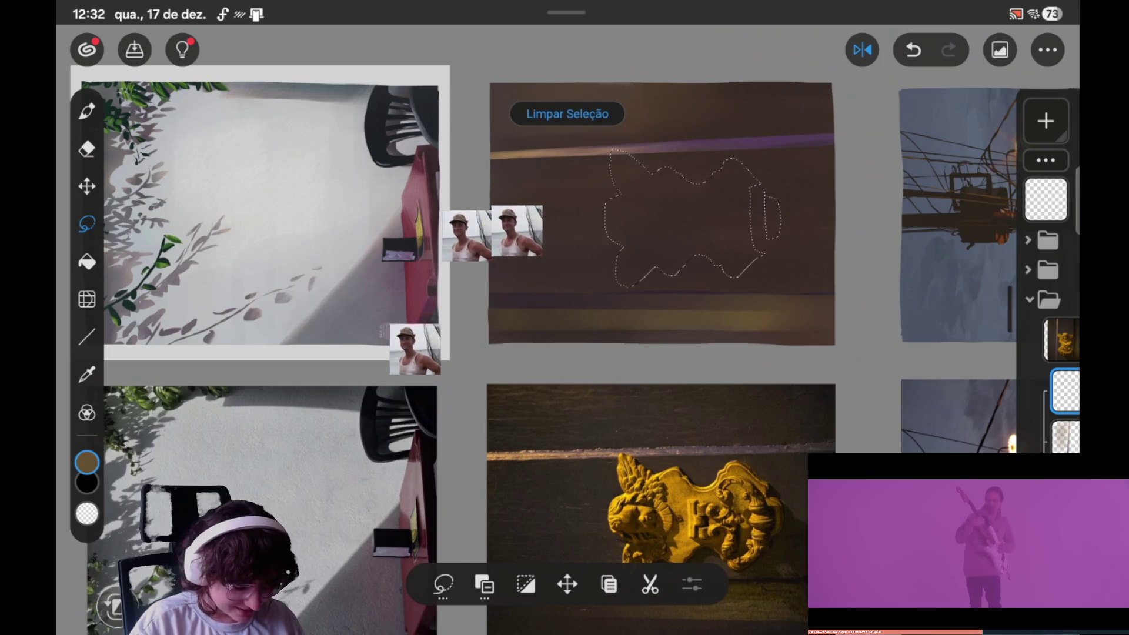
pyautogui.click(913, 50)
pyautogui.click(484, 585)
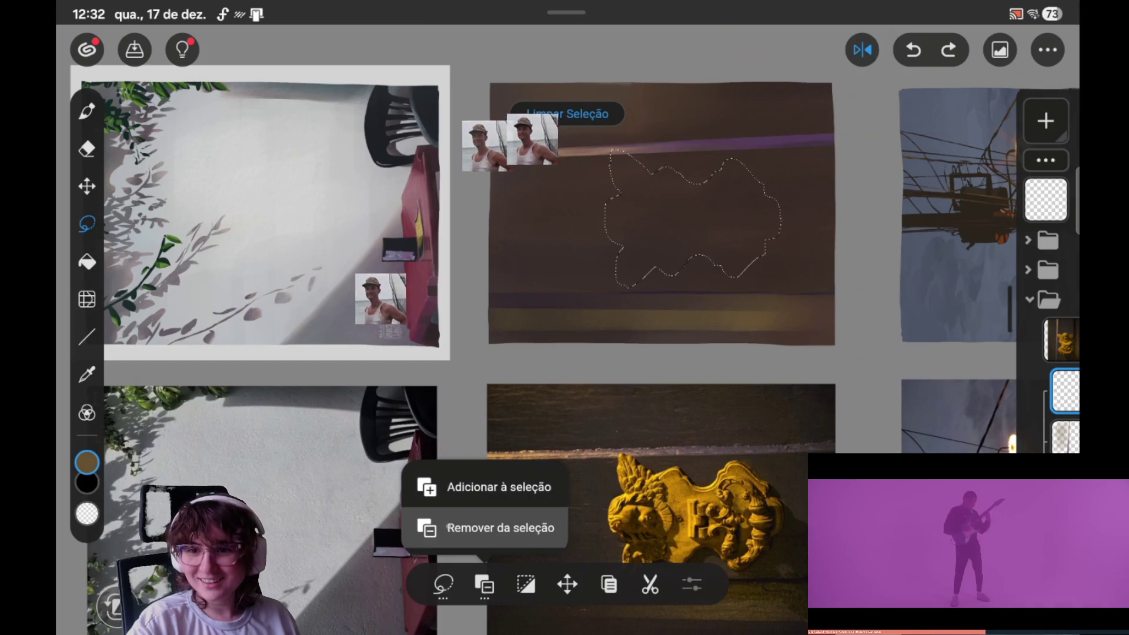
pyautogui.click(499, 487)
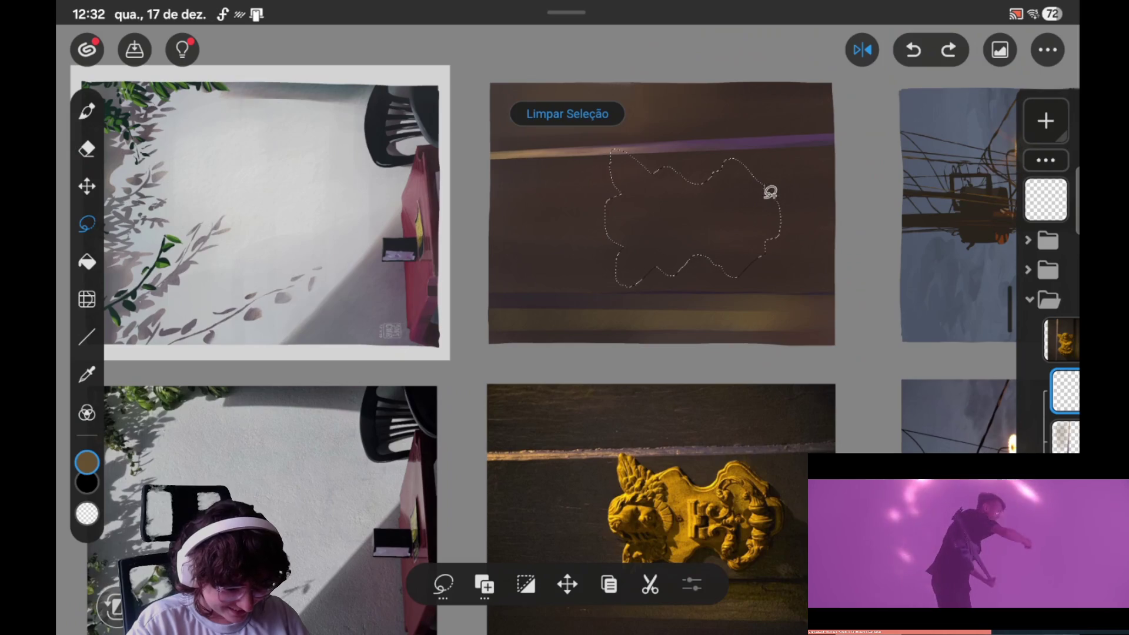
pyautogui.moveTo(759, 212); pyautogui.dragTo(751, 189)
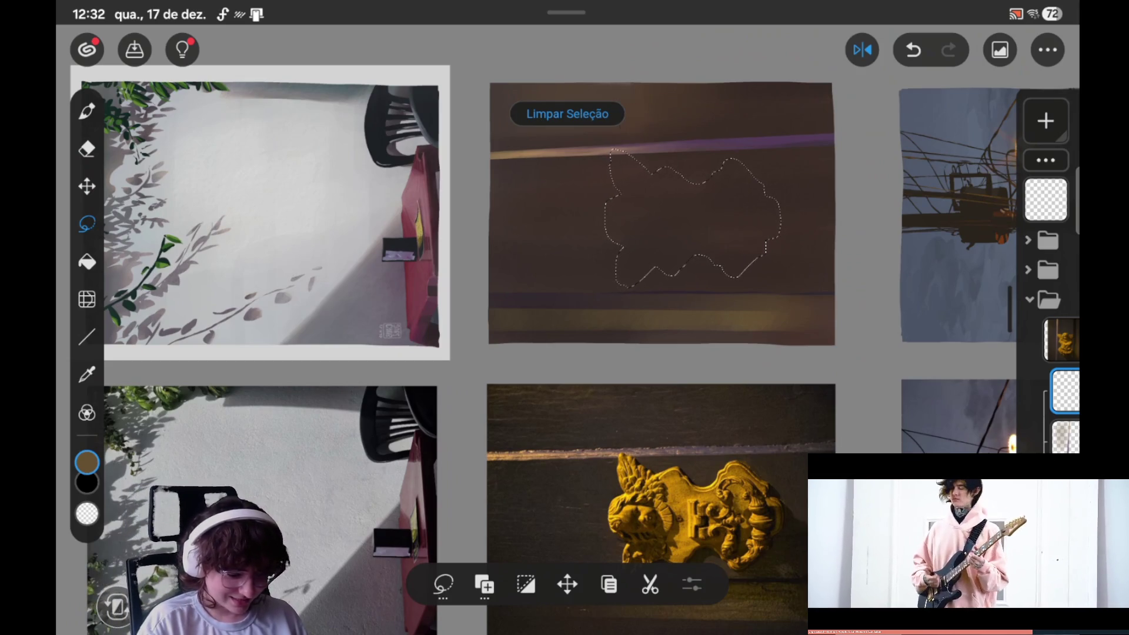
# Step: Rotate the view back upright, zoom in, and recentre on the door painting and gold reference
pyautogui.moveTo(727, 161); pyautogui.dragTo(744, 145)
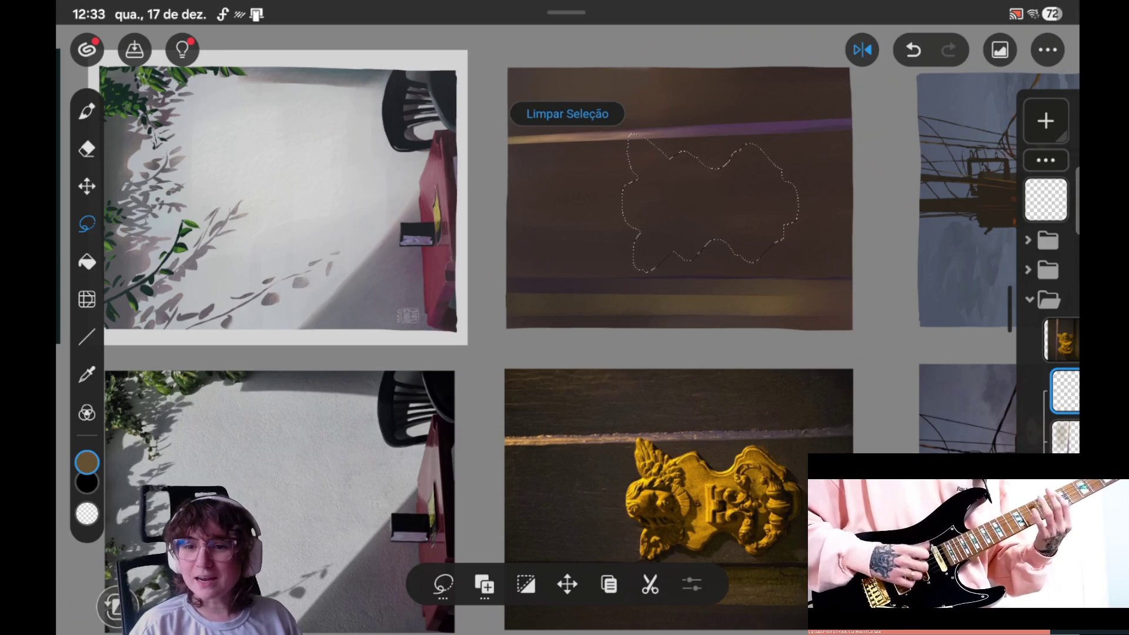
pyautogui.moveTo(564, 317)
pyautogui.mouseDown()
pyautogui.moveTo(529, 353)
pyautogui.moveTo(352, 399)
pyautogui.mouseUp()
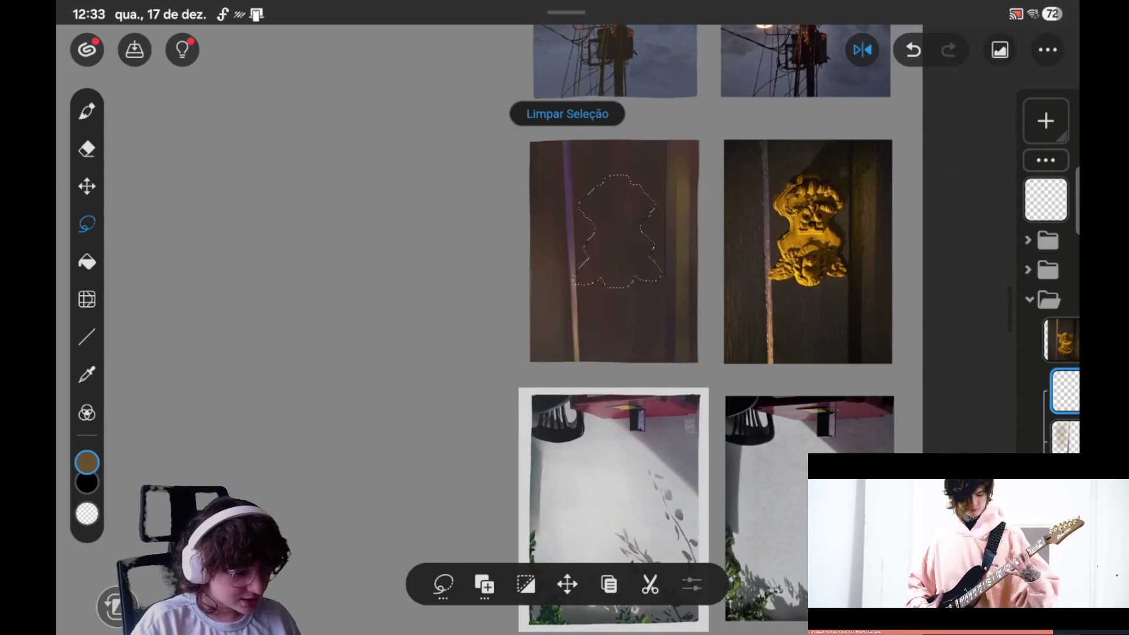
pyautogui.scroll(3, 353, 399)
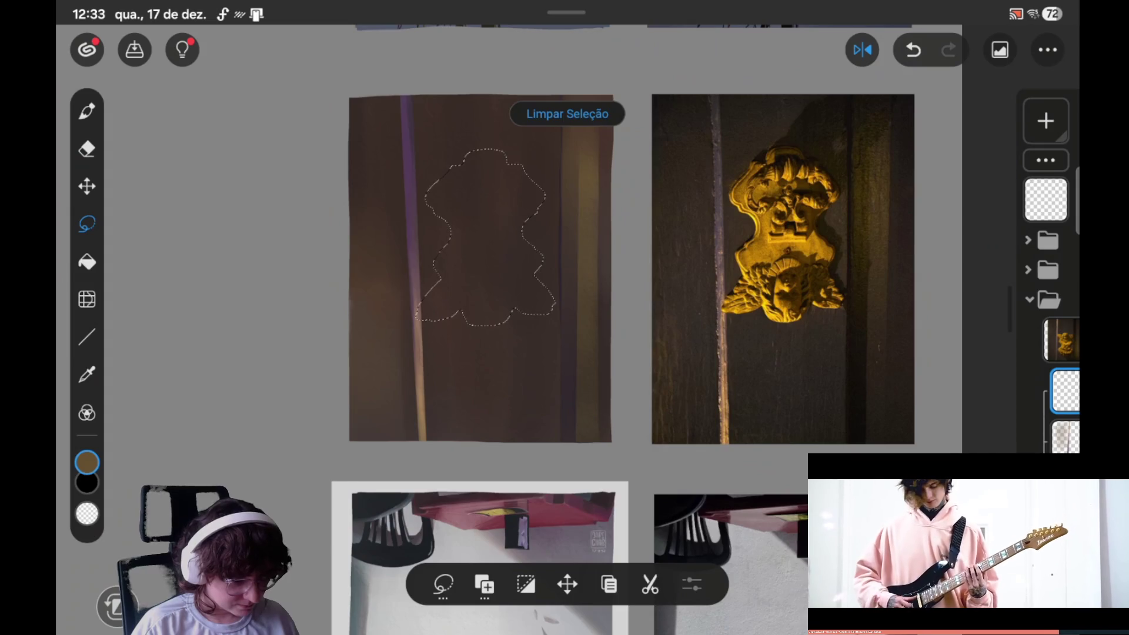
pyautogui.moveTo(565, 282); pyautogui.dragTo(611, 302)
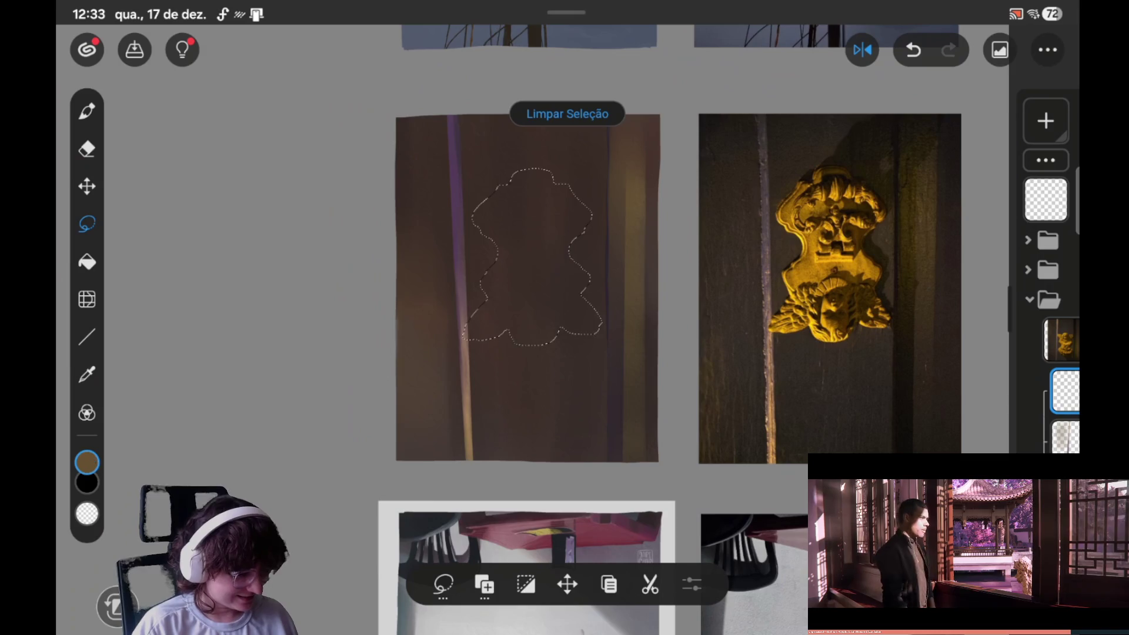
# Step: Shift the paint colour from brown to deep golden yellow #C89310, then undo a stray lasso stroke
pyautogui.click(86, 463)
pyautogui.click(290, 181)
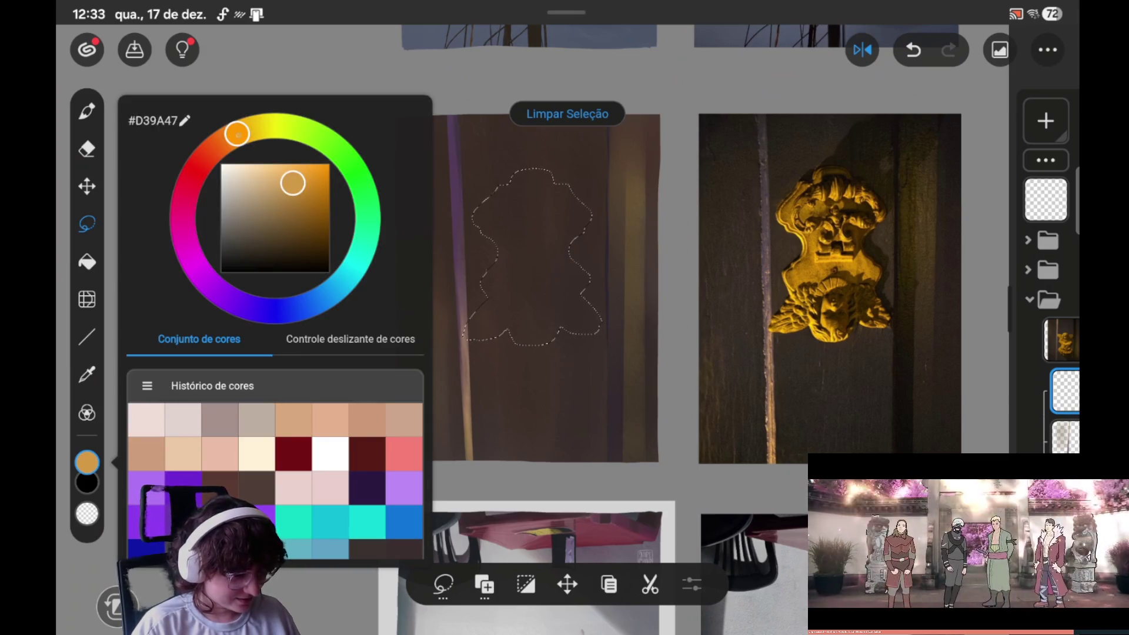
pyautogui.click(291, 171)
pyautogui.moveTo(291, 172); pyautogui.dragTo(290, 177)
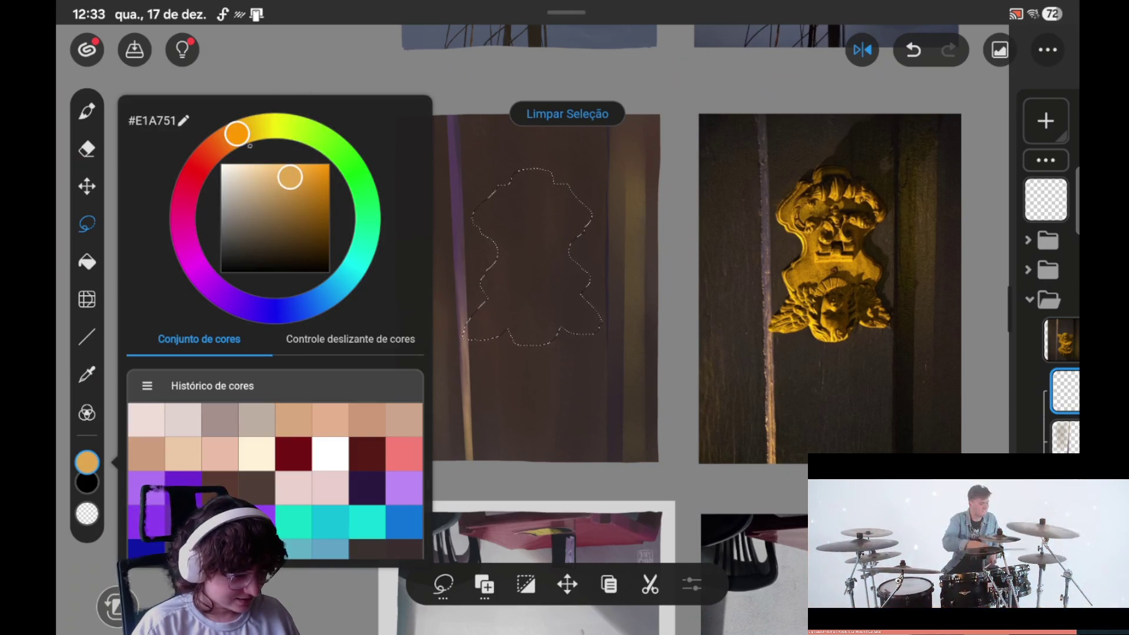
pyautogui.moveTo(236, 134); pyautogui.dragTo(250, 128)
pyautogui.moveTo(289, 177); pyautogui.dragTo(316, 168)
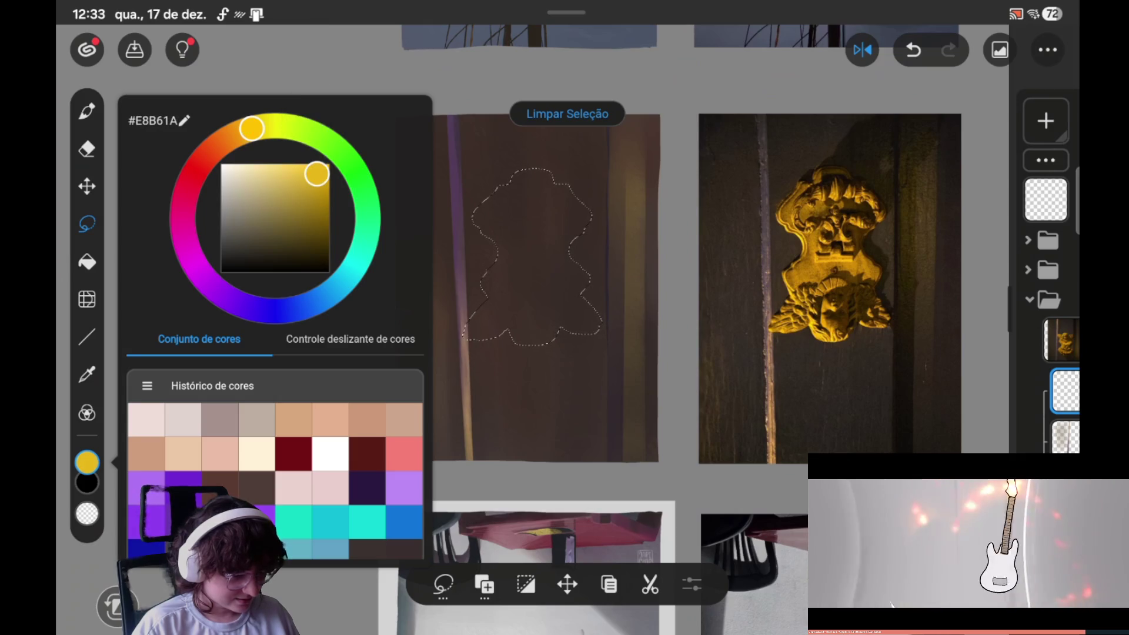
pyautogui.moveTo(252, 129); pyautogui.dragTo(248, 130)
pyautogui.moveTo(316, 174); pyautogui.dragTo(320, 183)
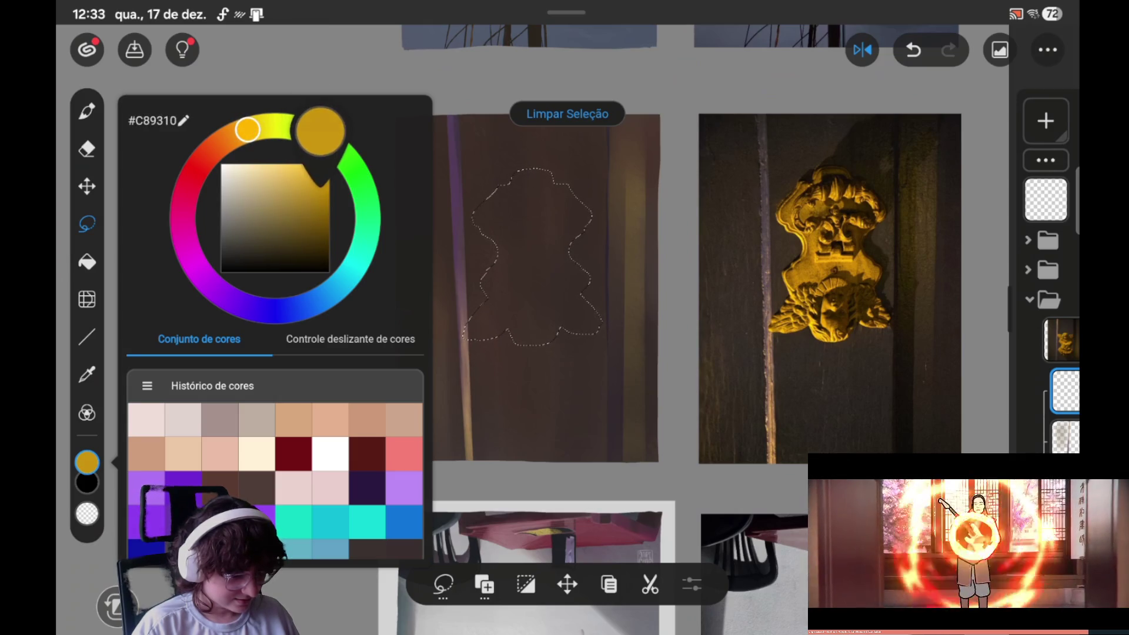
pyautogui.moveTo(584, 369); pyautogui.dragTo(568, 230)
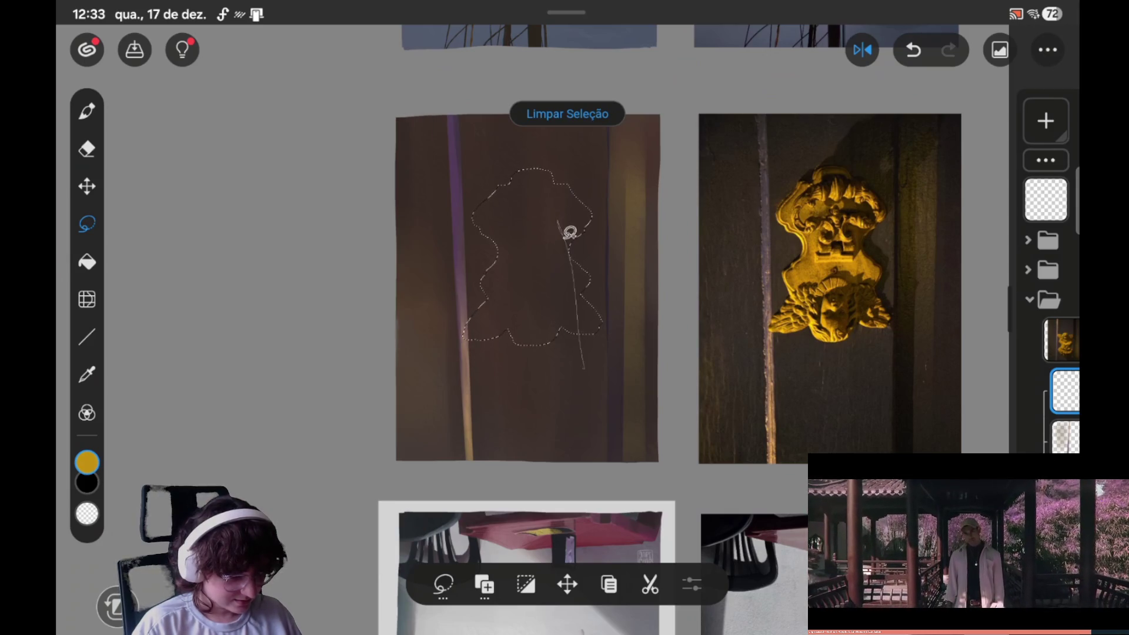
pyautogui.hotkey('ctrl', 'z')
# Step: Brush golden yellow strokes inside the lasso selection until the angel silhouette is filled
pyautogui.press('b')
pyautogui.moveTo(523, 176); pyautogui.dragTo(548, 340)
pyautogui.moveTo(519, 241); pyautogui.dragTo(547, 339)
pyautogui.moveTo(546, 235); pyautogui.dragTo(556, 308)
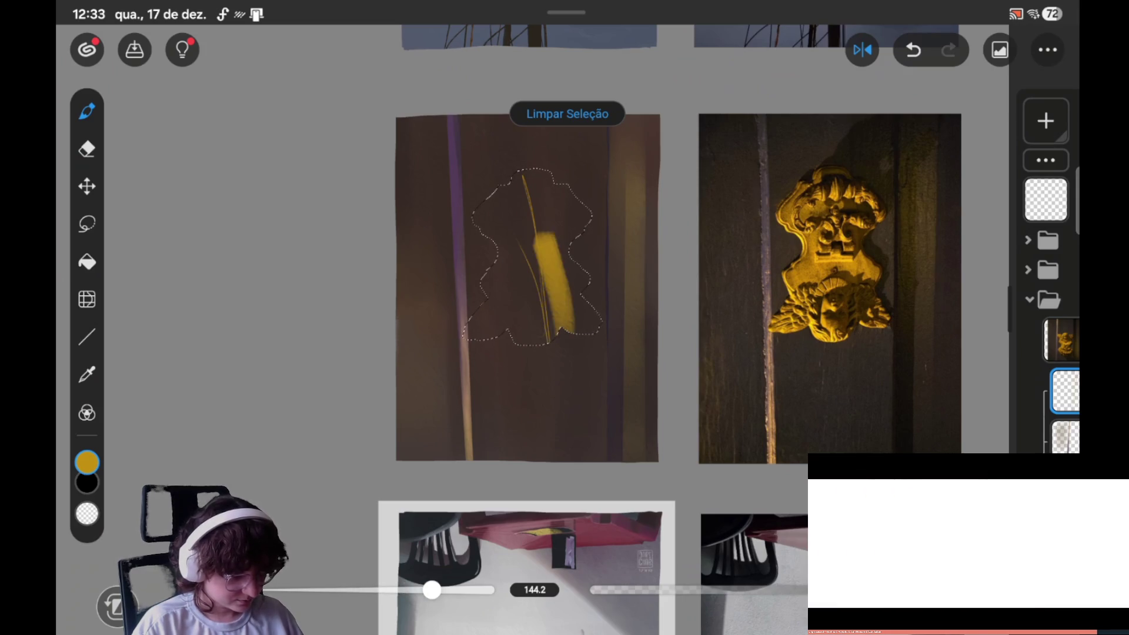
pyautogui.moveTo(529, 200); pyautogui.dragTo(541, 343)
pyautogui.moveTo(493, 200); pyautogui.dragTo(517, 344)
pyautogui.moveTo(546, 194)
pyautogui.mouseDown()
pyautogui.moveTo(570, 330)
pyautogui.moveTo(588, 264)
pyautogui.mouseUp()
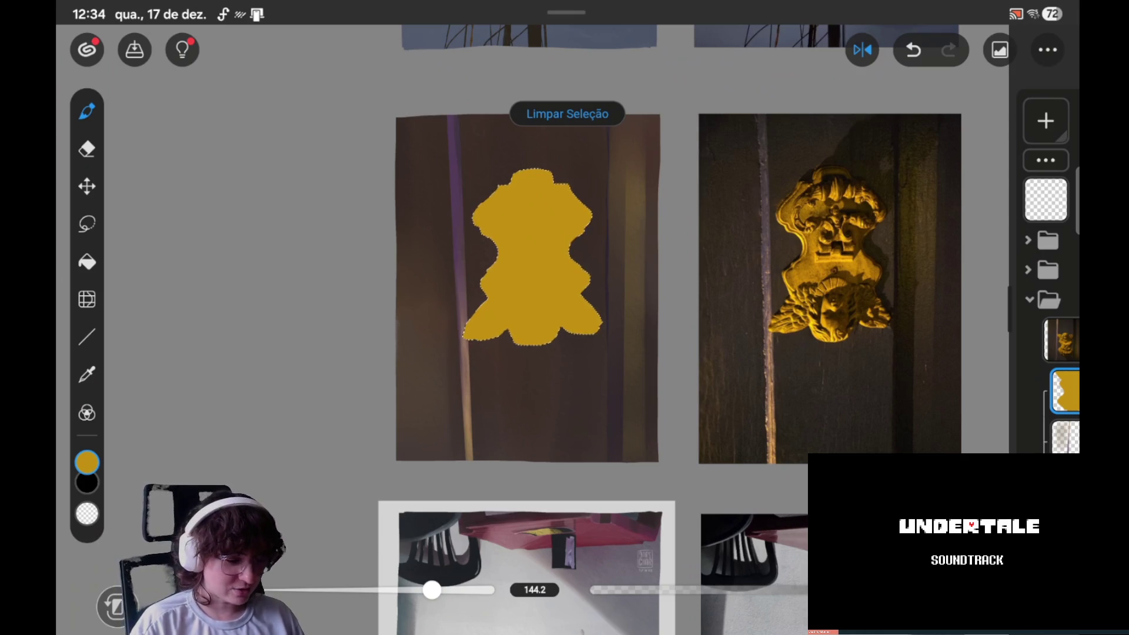
# Step: Pick a slightly darker gold and paint it over the silhouette's upper-left and centre
pyautogui.click(87, 462)
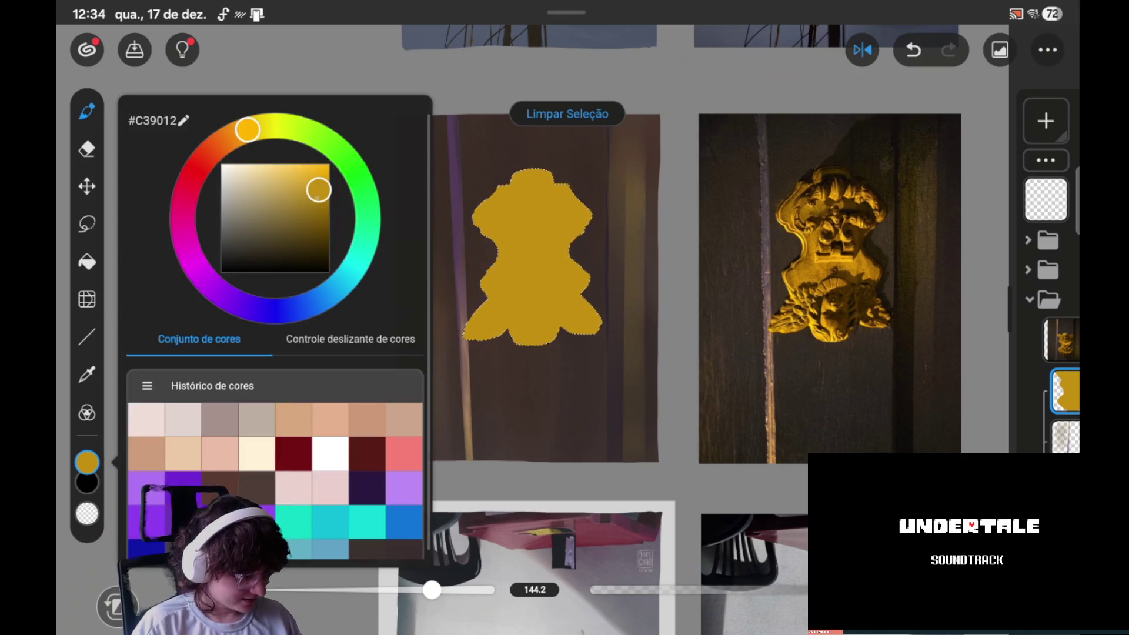
pyautogui.moveTo(318, 190); pyautogui.dragTo(321, 198)
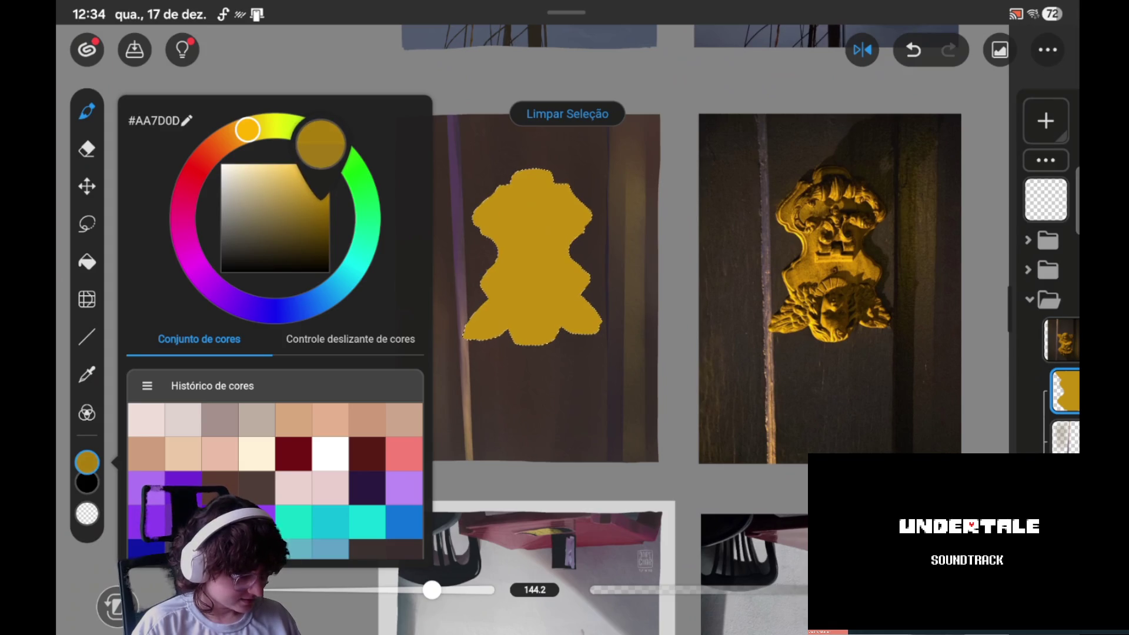
pyautogui.moveTo(322, 199); pyautogui.dragTo(320, 195)
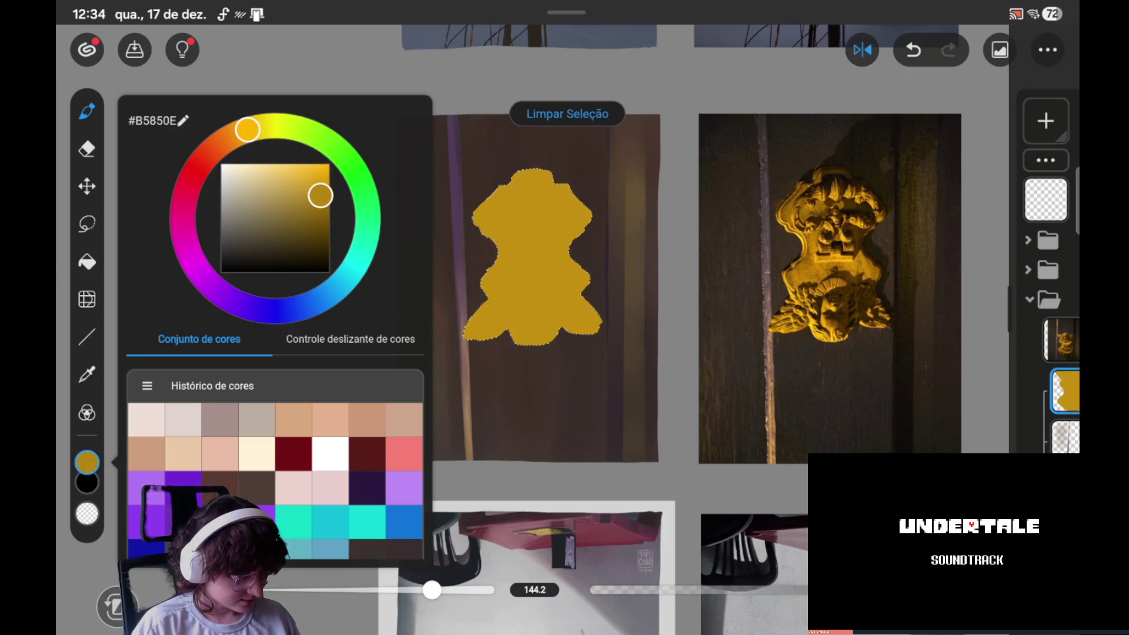
pyautogui.click(87, 463)
pyautogui.moveTo(558, 202)
pyautogui.mouseDown()
pyautogui.moveTo(491, 276)
pyautogui.moveTo(482, 305)
pyautogui.mouseUp()
pyautogui.moveTo(558, 247)
pyautogui.mouseDown()
pyautogui.moveTo(512, 312)
pyautogui.moveTo(517, 336)
pyautogui.mouseUp()
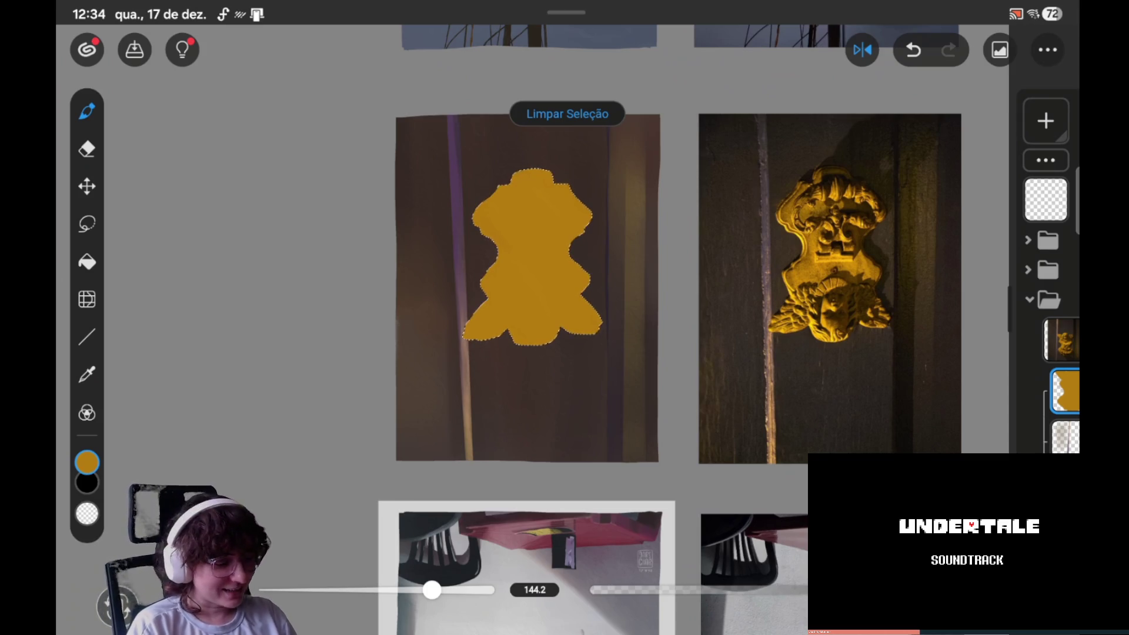
# Step: Save the painting as Ilustração99 and rotate the canvas until the reference photos stand upright
pyautogui.click(135, 49)
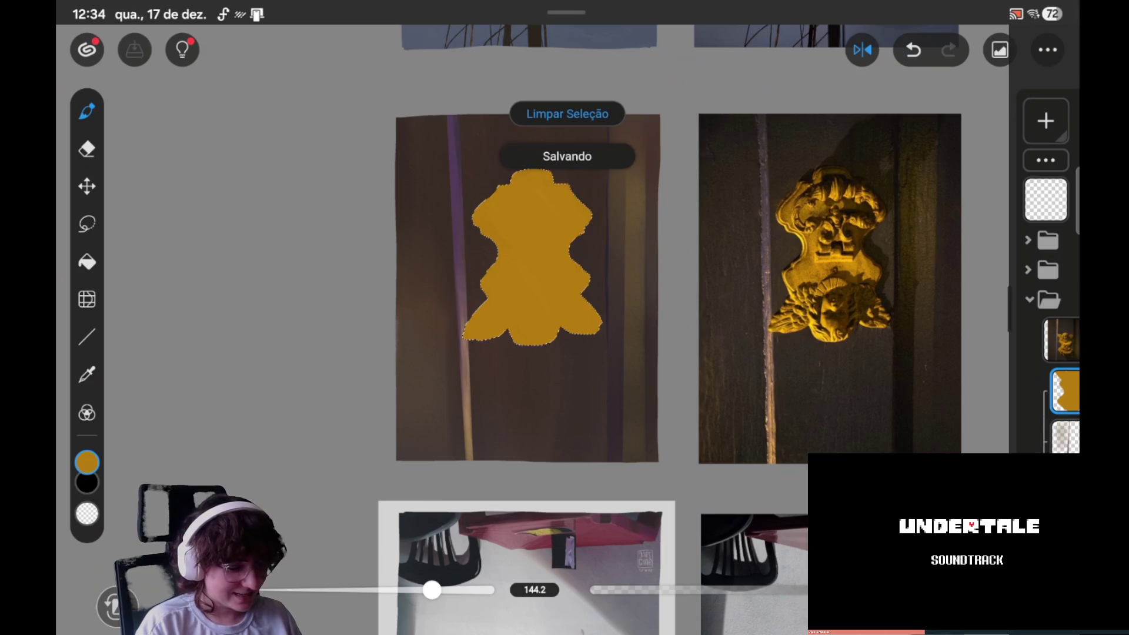
pyautogui.moveTo(529, 294)
pyautogui.mouseDown()
pyautogui.moveTo(653, 306)
pyautogui.moveTo(717, 511)
pyautogui.mouseUp()
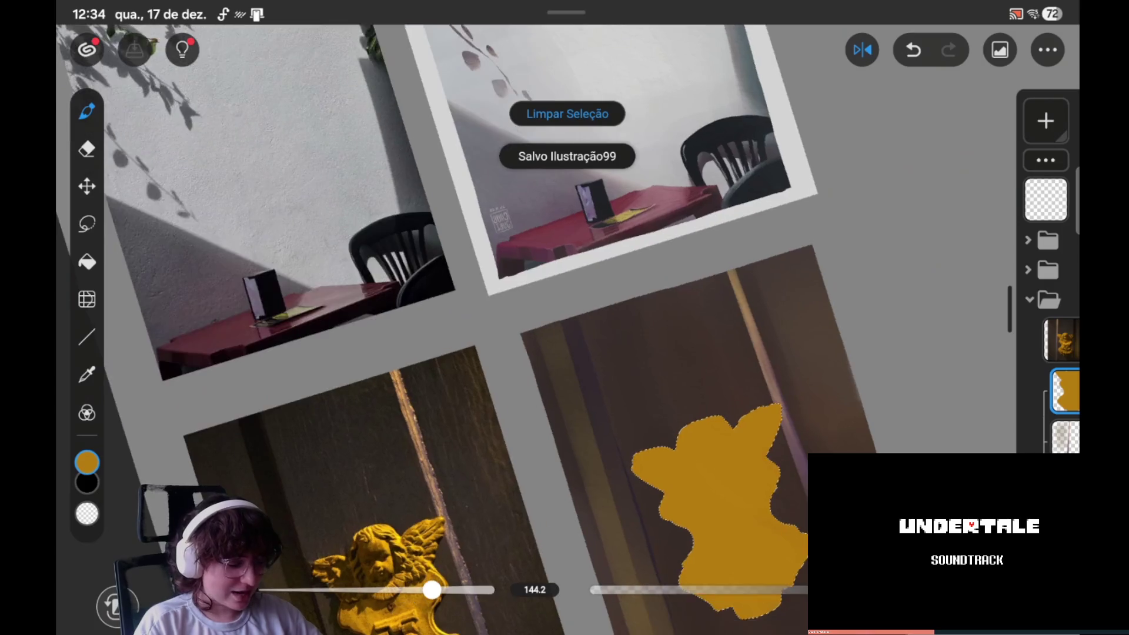
pyautogui.moveTo(588, 352); pyautogui.dragTo(596, 330)
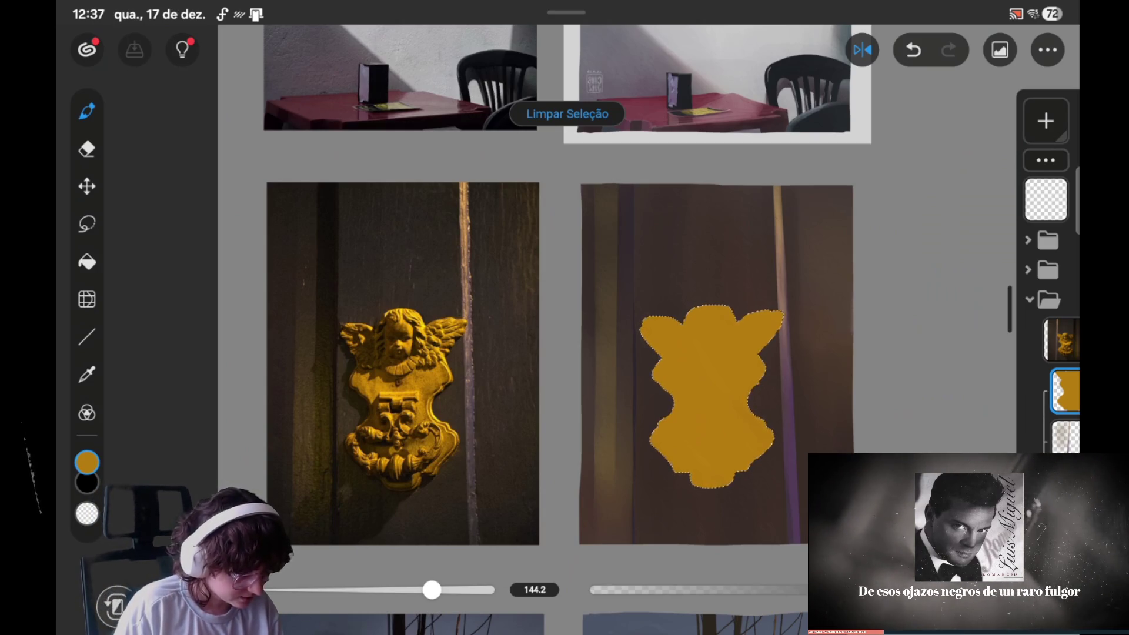
pyautogui.click(86, 224)
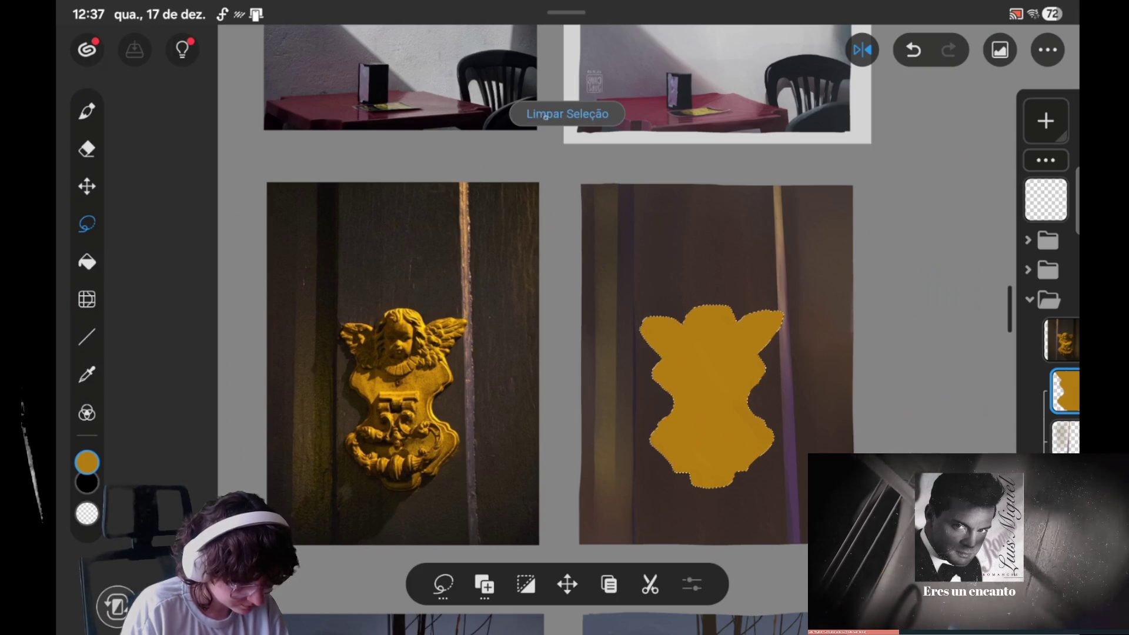
# Step: Clear the selection around the gold silhouette with Limpar Seleção, trying and undoing a new lasso
pyautogui.click(664, 351)
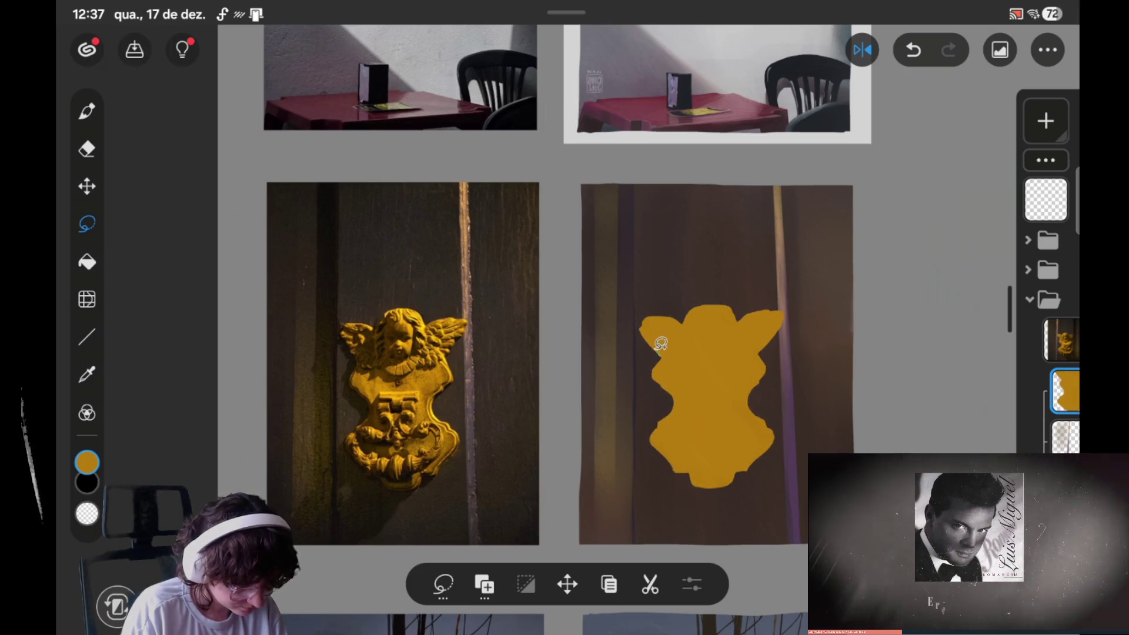
pyautogui.click(664, 353)
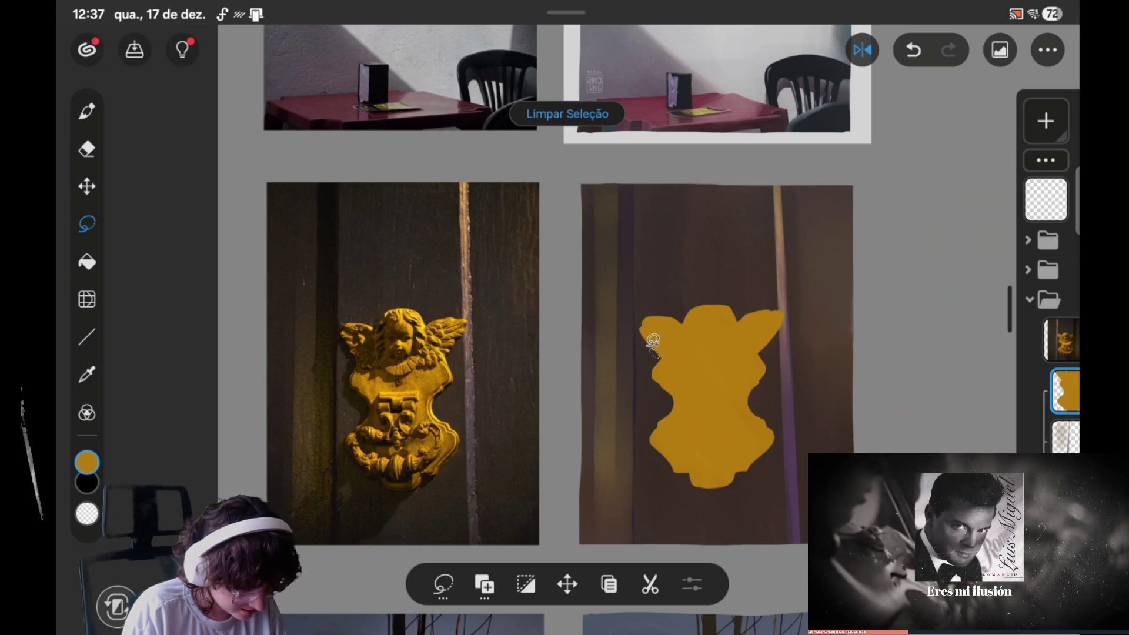
pyautogui.hotkey('ctrl', 'z')
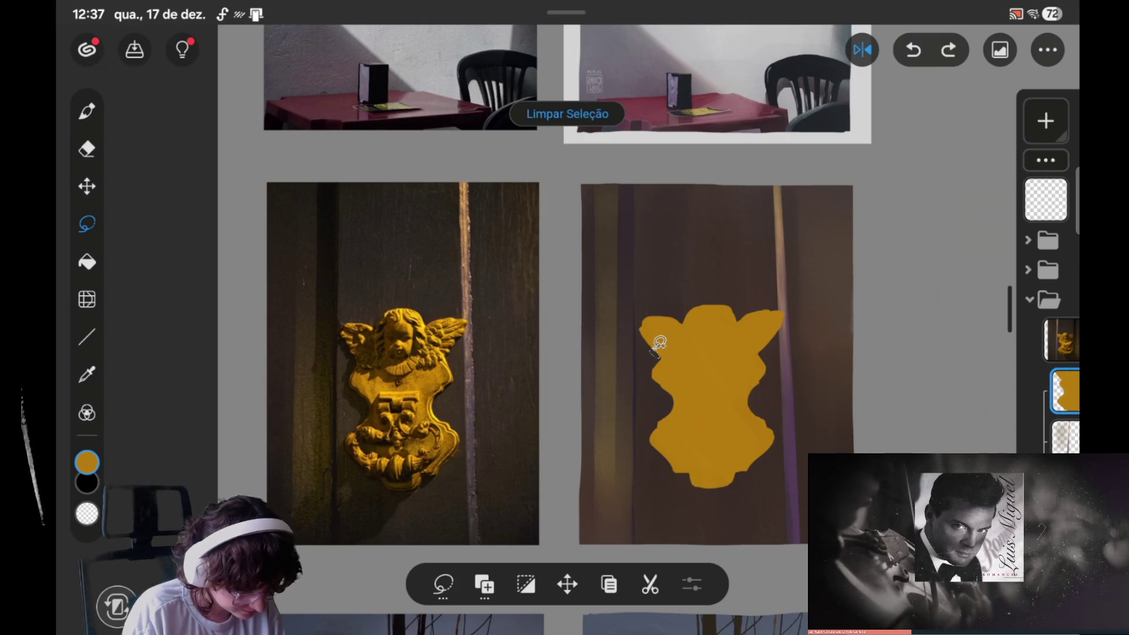
pyautogui.hotkey('ctrl', 'shift', 'z')
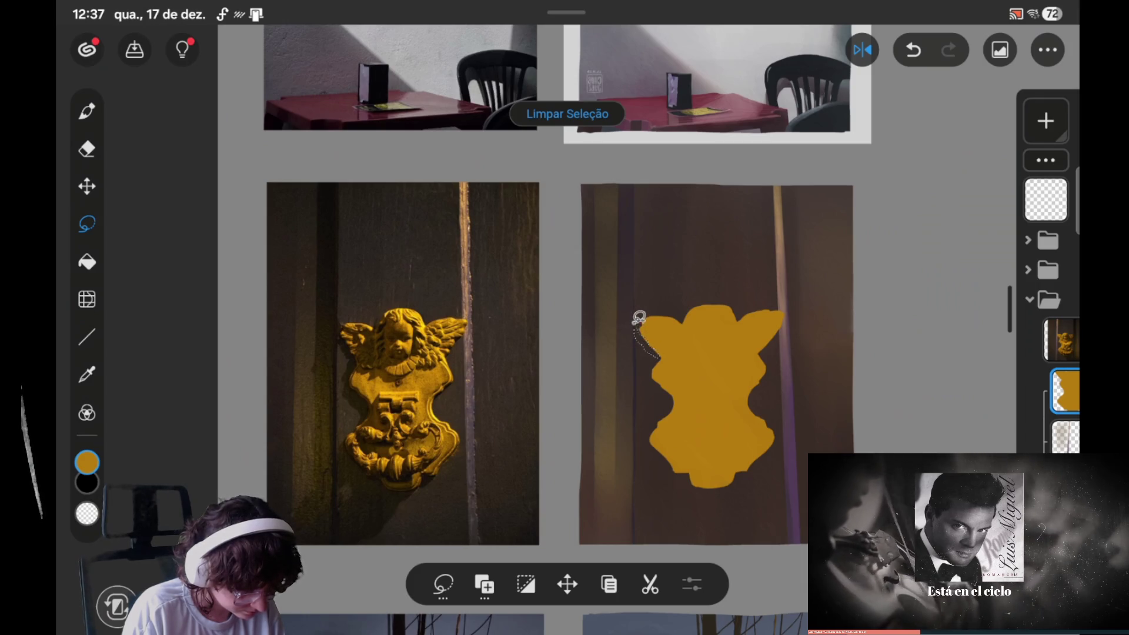
pyautogui.press('e')
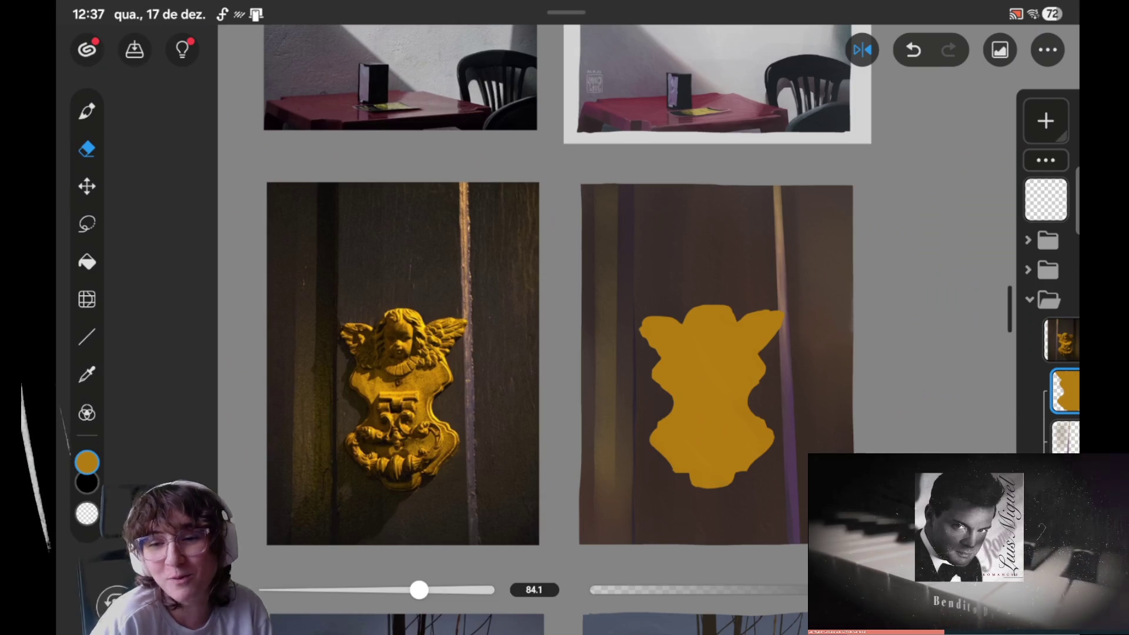
# Step: Mirror the canvas horizontally and trace a lasso along the silhouette's upper-left edge
pyautogui.moveTo(588, 353); pyautogui.dragTo(625, 314)
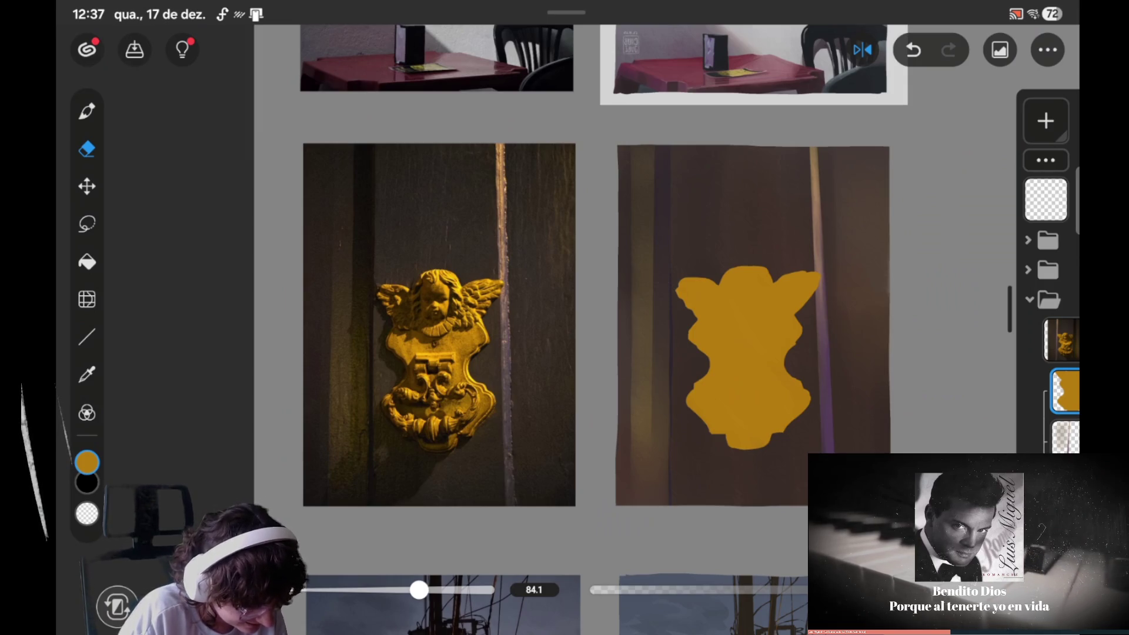
pyautogui.click(87, 224)
pyautogui.click(862, 50)
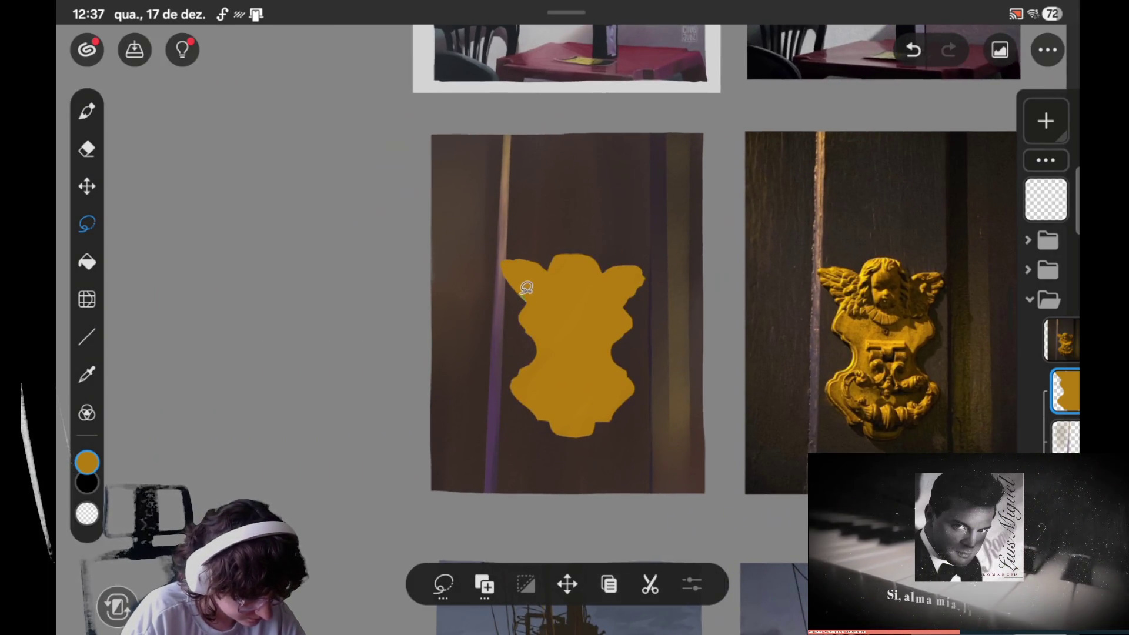
pyautogui.hotkey('ctrl', 'z')
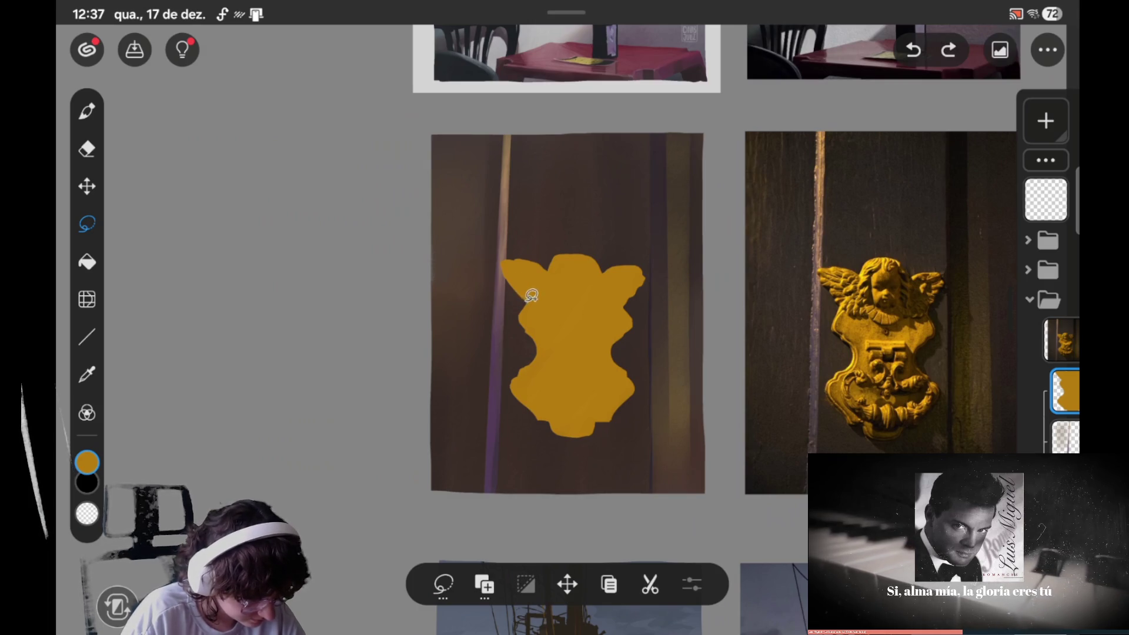
pyautogui.moveTo(525, 298); pyautogui.dragTo(519, 283)
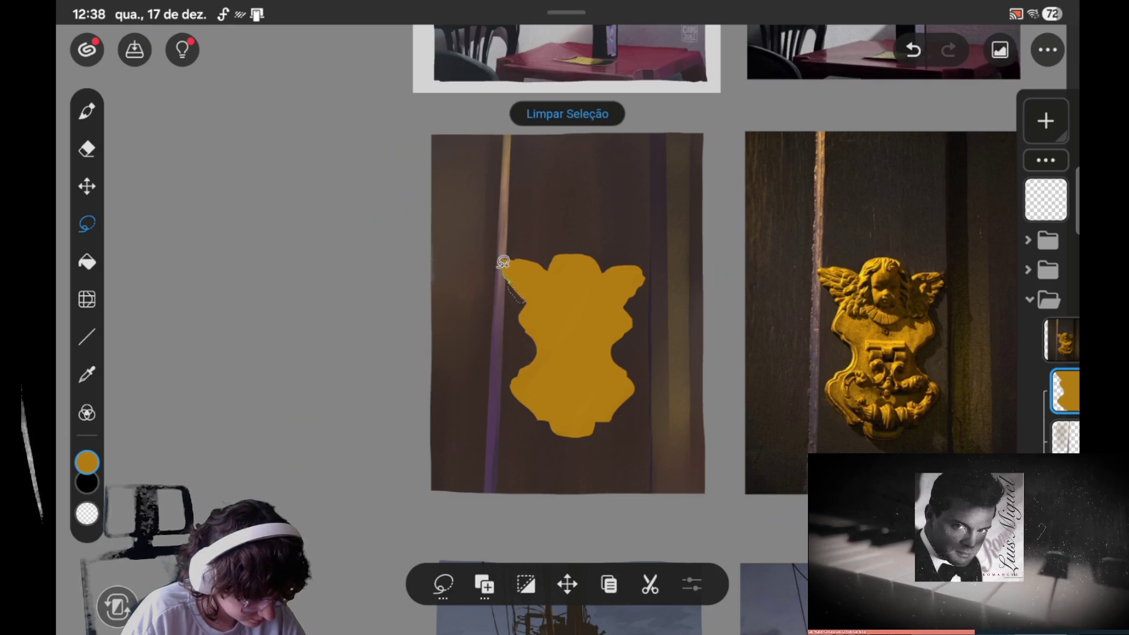
pyautogui.press('e')
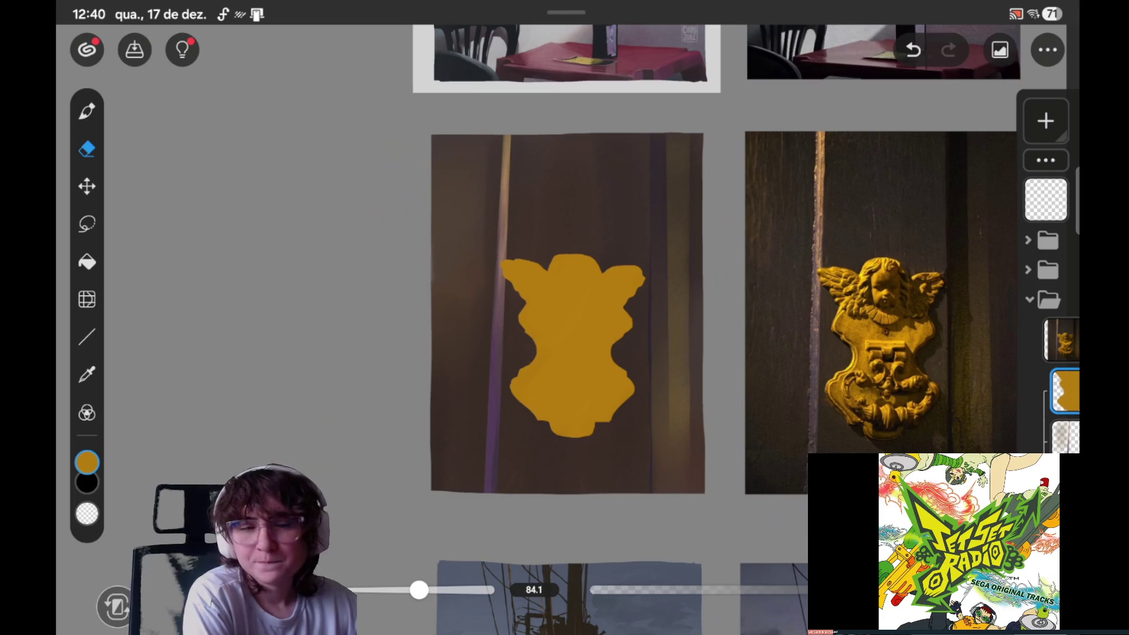
# Step: Lasso a small area at the top of the gold silhouette and open it in Transform
pyautogui.scroll(-2, 559, 299)
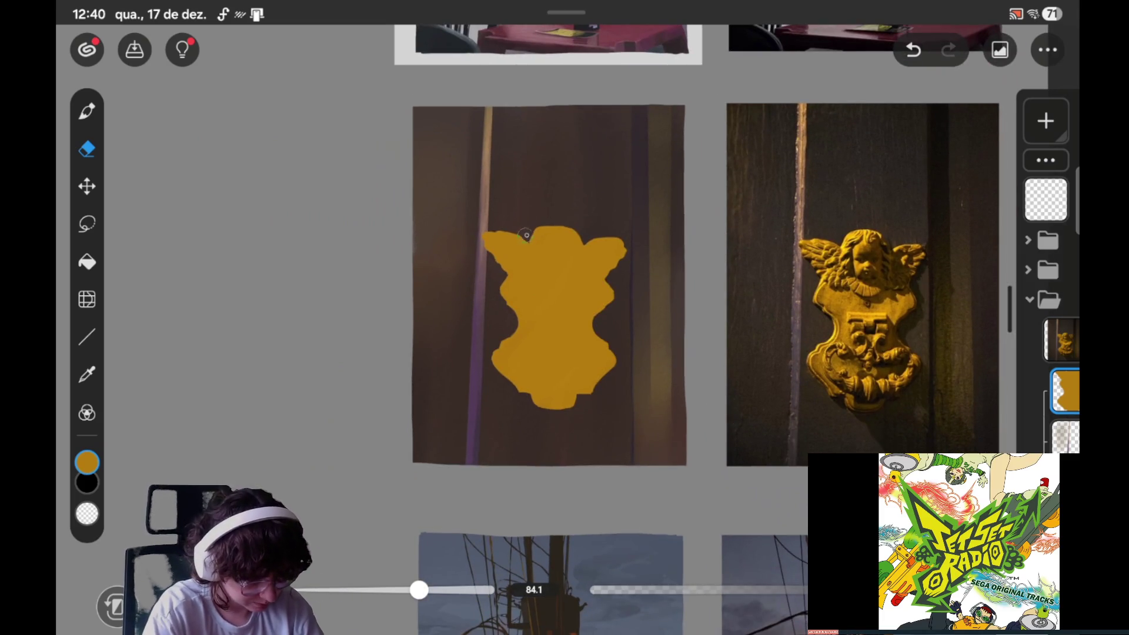
pyautogui.click(87, 224)
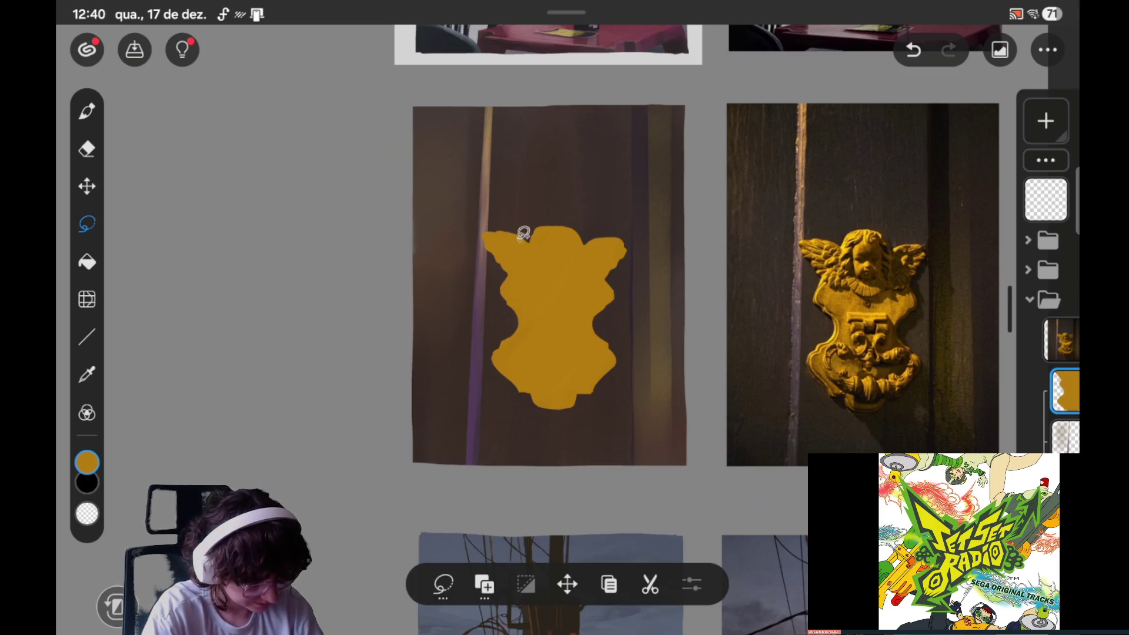
pyautogui.moveTo(536, 233); pyautogui.dragTo(529, 239)
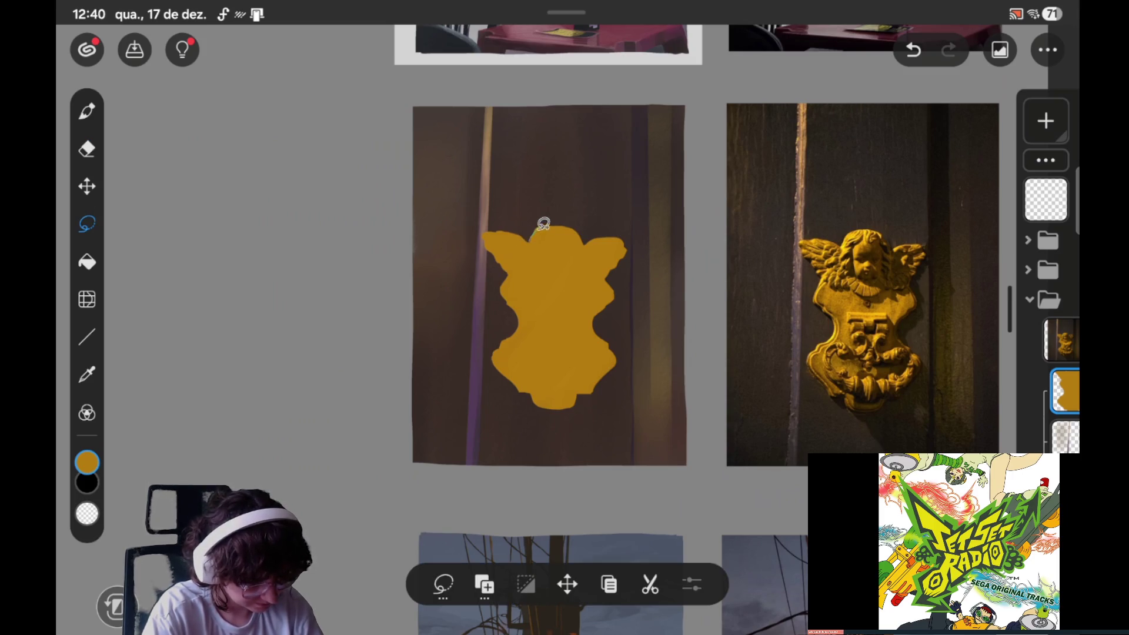
pyautogui.click(567, 584)
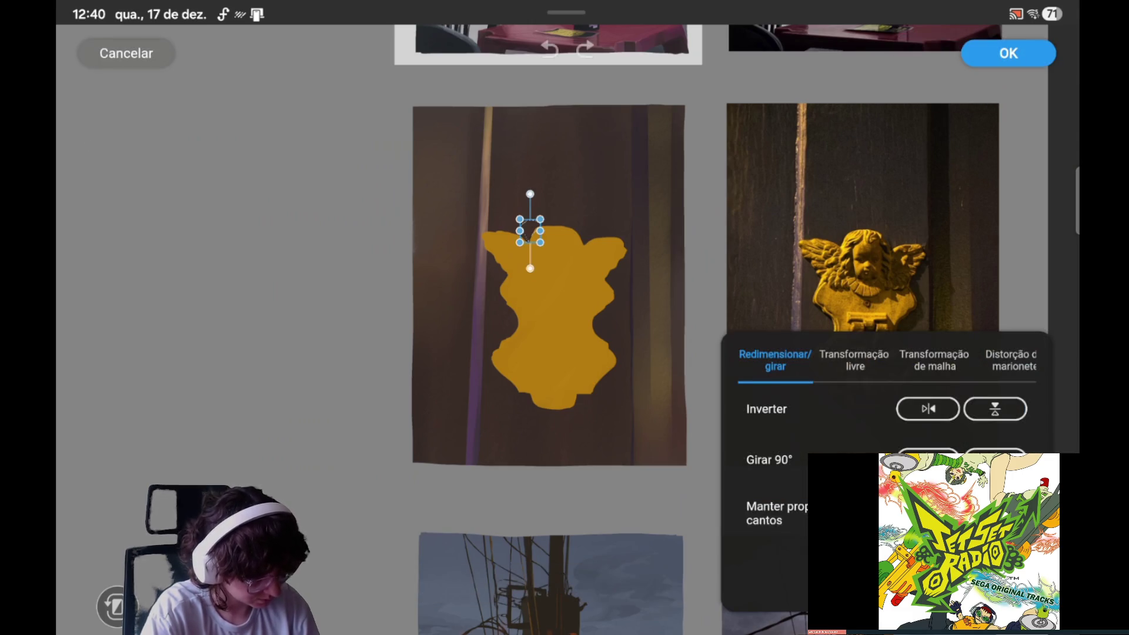
# Step: Cancel the transform, erase inside a lasso under the silhouette's base, and clear the selection
pyautogui.click(126, 53)
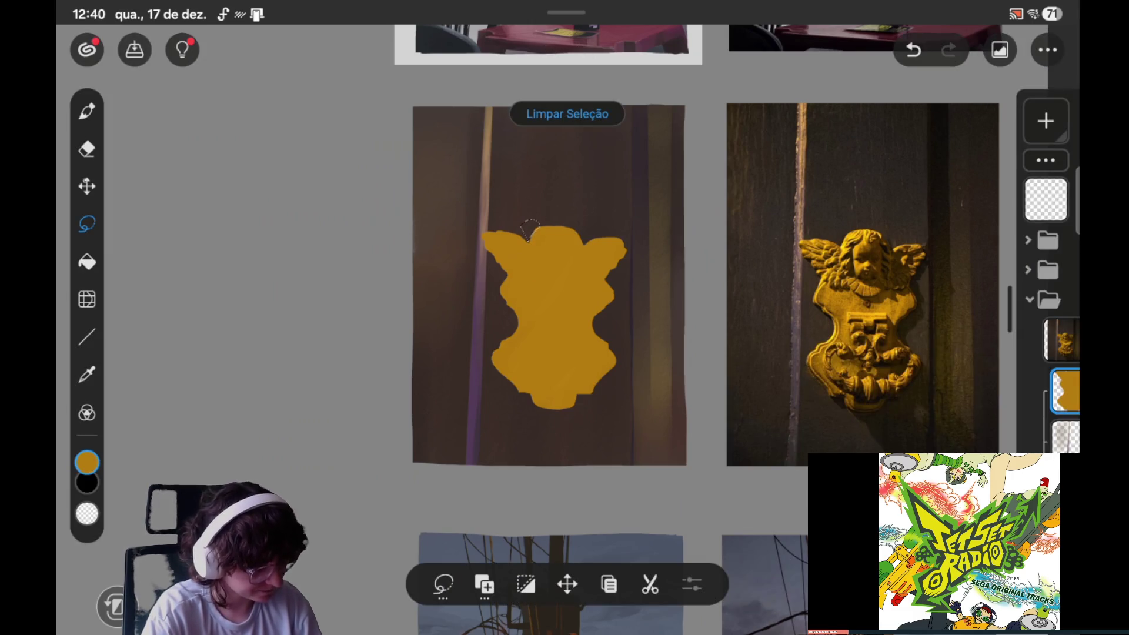
pyautogui.click(87, 148)
pyautogui.click(567, 113)
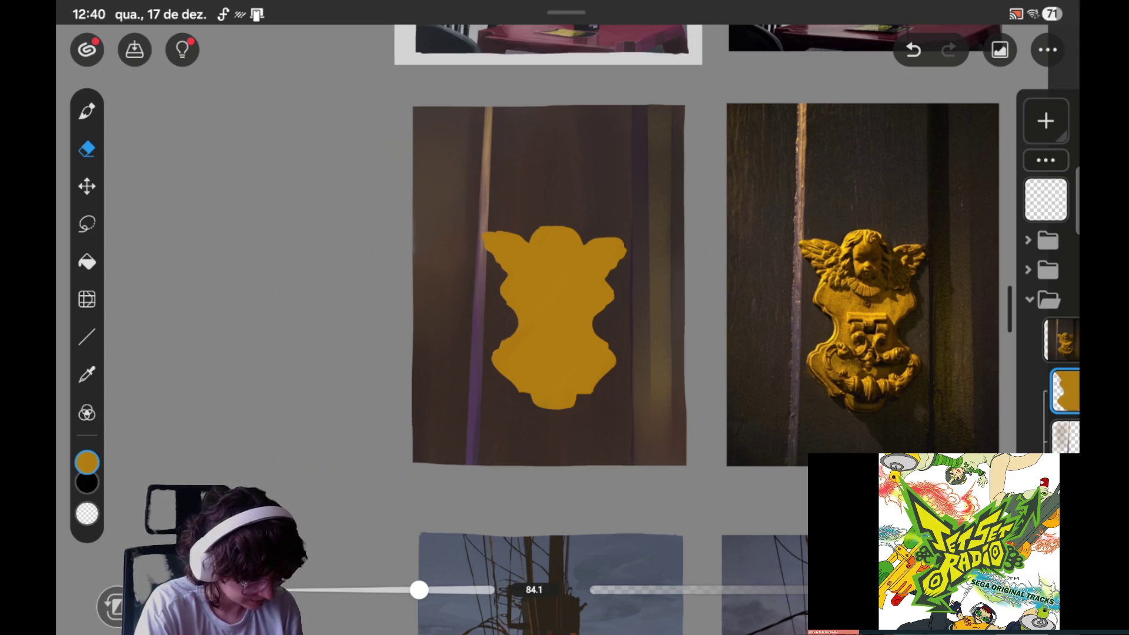
pyautogui.click(87, 223)
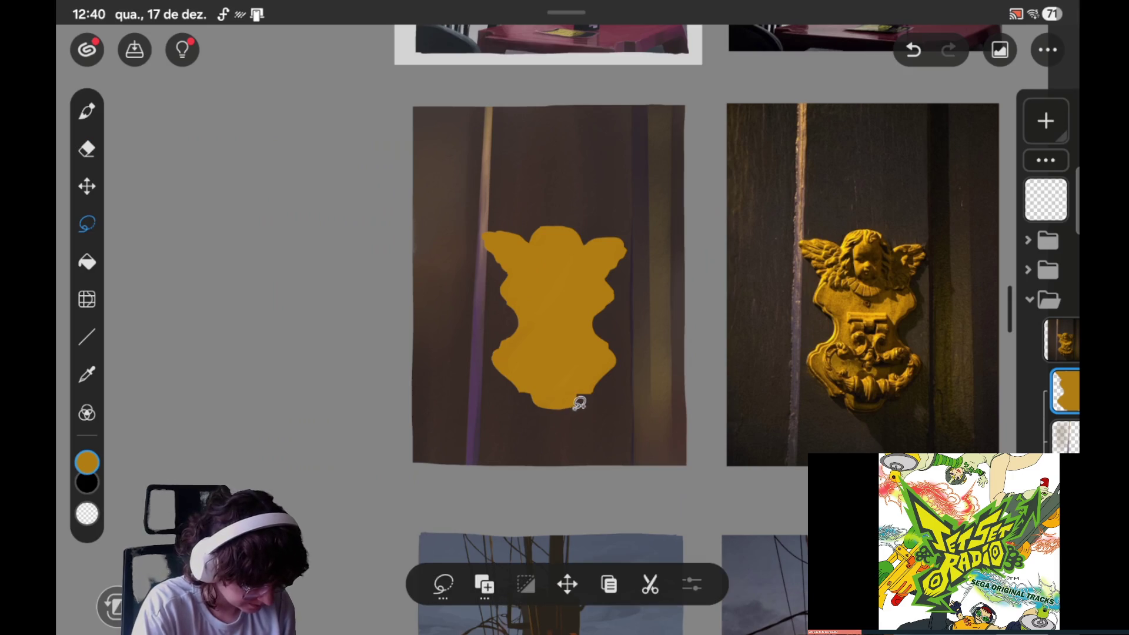
pyautogui.moveTo(568, 405); pyautogui.dragTo(594, 415)
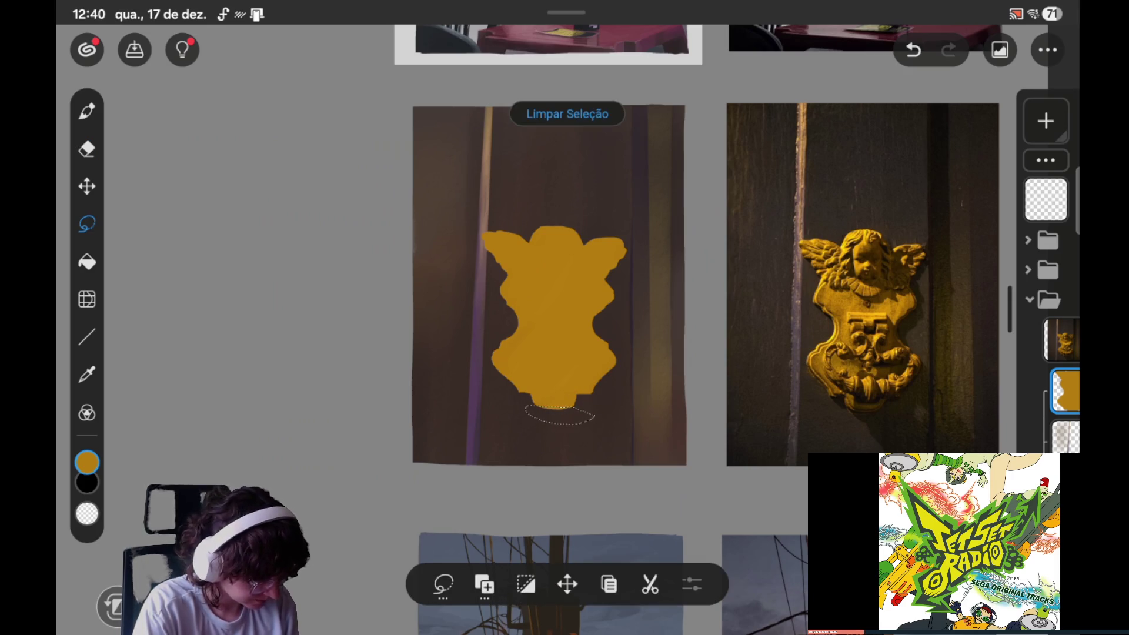
pyautogui.click(87, 149)
pyautogui.click(544, 117)
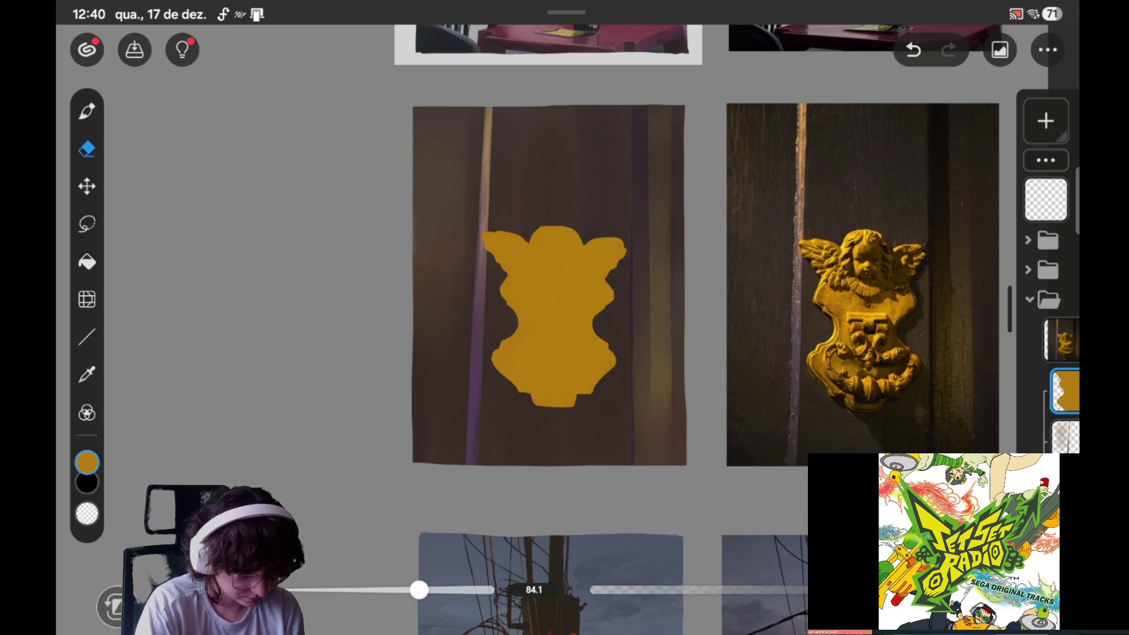
# Step: Brush inside a small lasso on the silhouette's lower-left edge, then clear the selection
pyautogui.press('l')
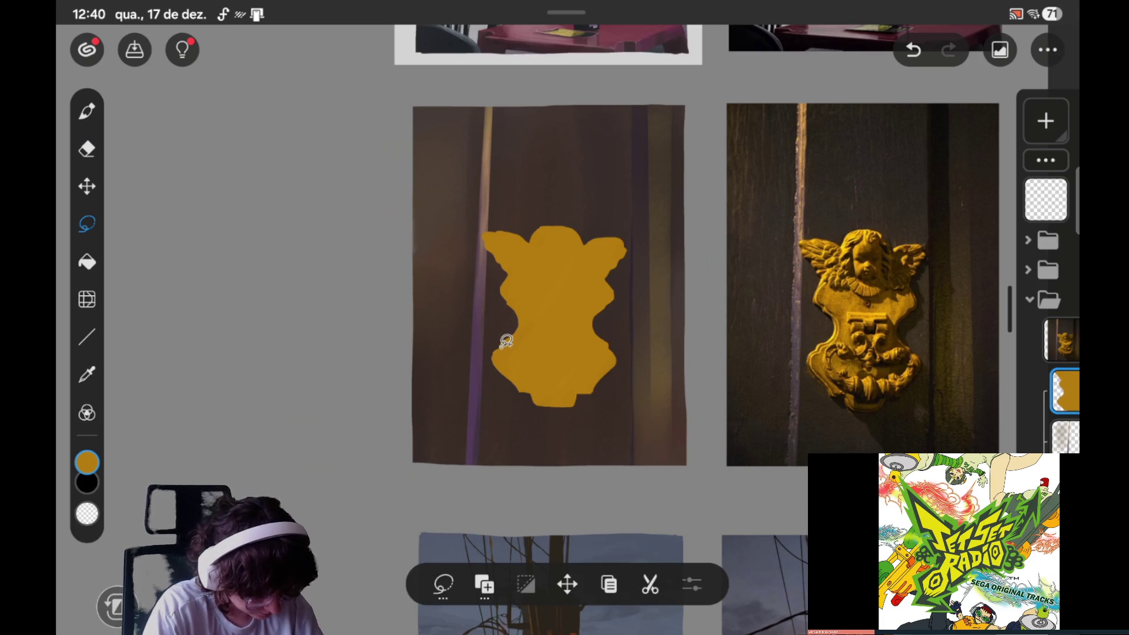
pyautogui.moveTo(498, 351); pyautogui.dragTo(499, 347)
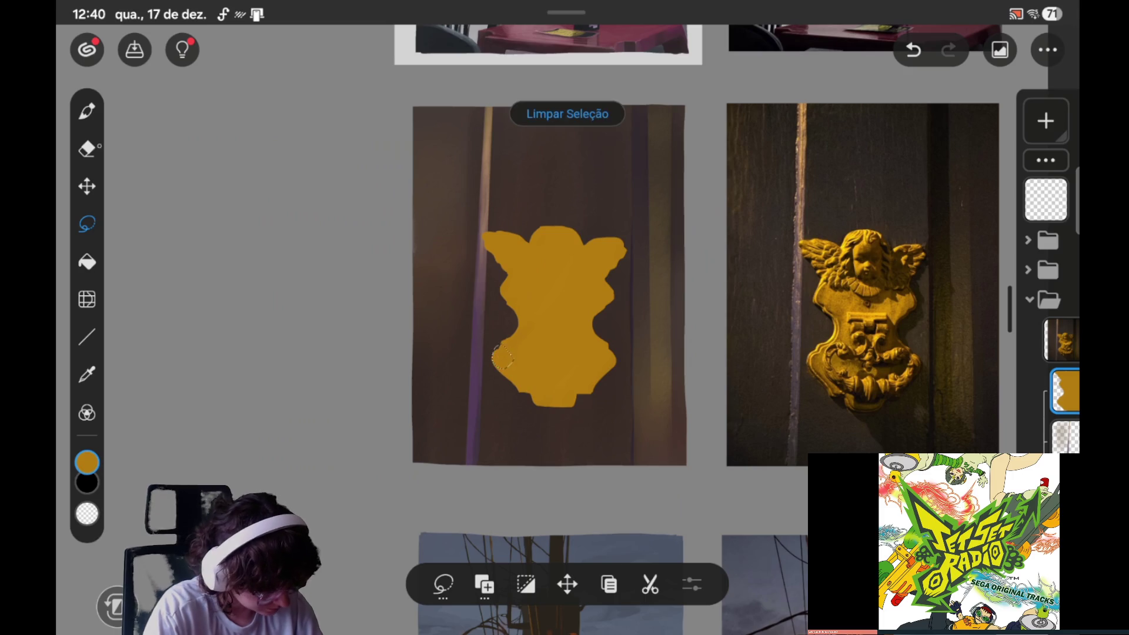
pyautogui.press('b')
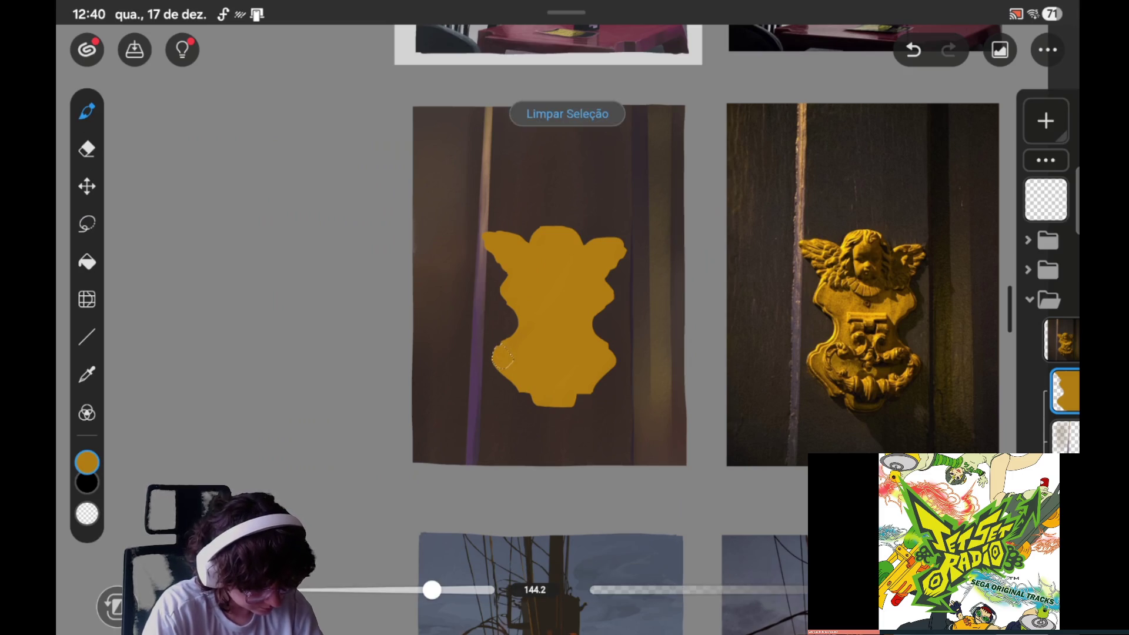
pyautogui.hotkey('ctrl', 'd')
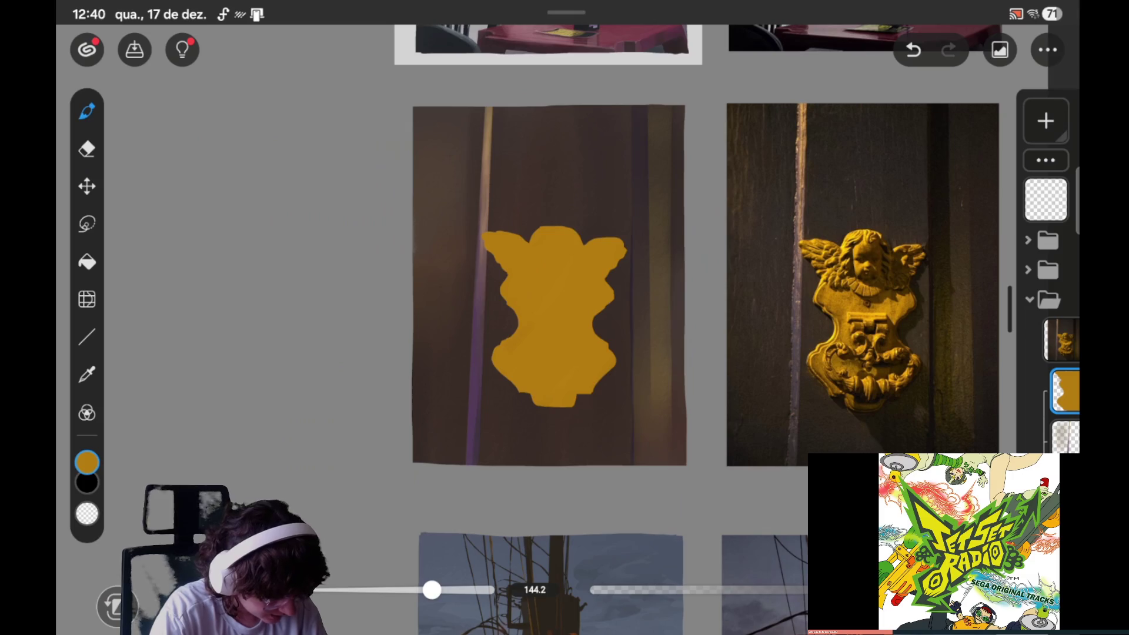
pyautogui.click(87, 224)
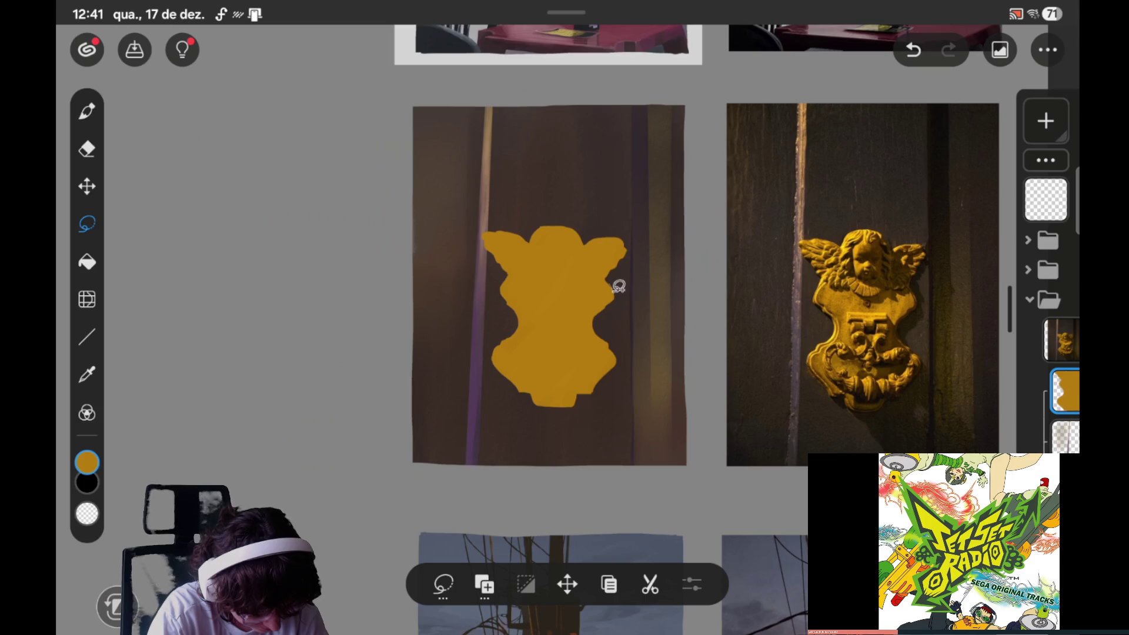
# Step: Try a lasso beside the angel's right edge, undo it, and clear the selection
pyautogui.moveTo(609, 294); pyautogui.dragTo(619, 280)
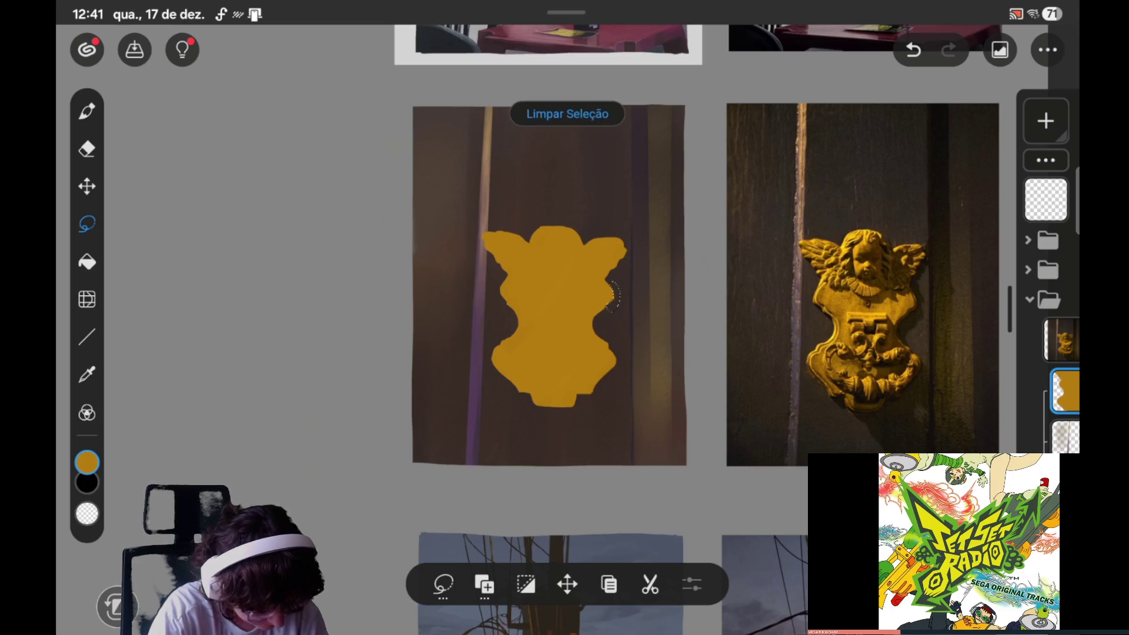
pyautogui.hotkey('ctrl', 'z')
pyautogui.click(87, 148)
pyautogui.click(567, 113)
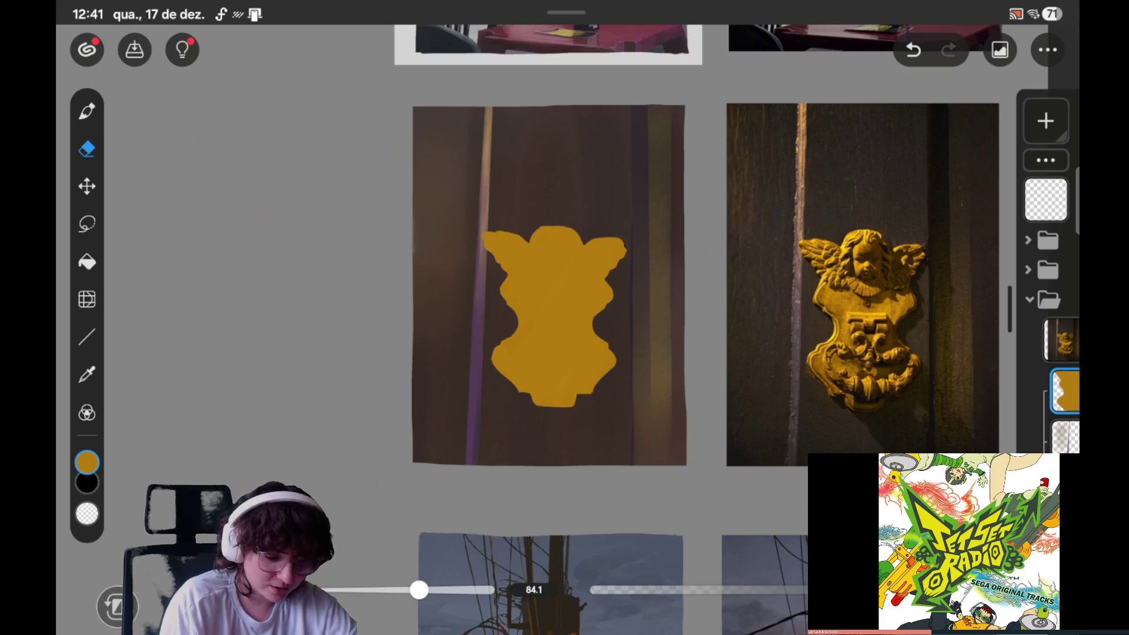
# Step: Paint a small lassoed spot at the right wing tip and save the painting as Ilustração99
pyautogui.scroll(-2, 756, 398)
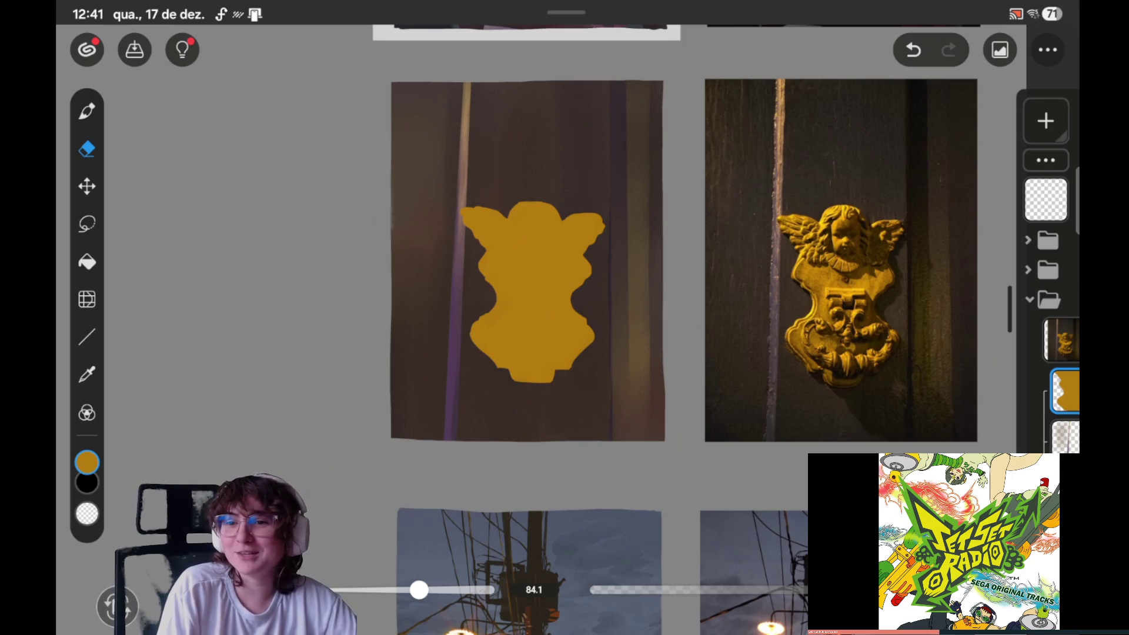
pyautogui.moveTo(853, 391); pyautogui.dragTo(869, 367)
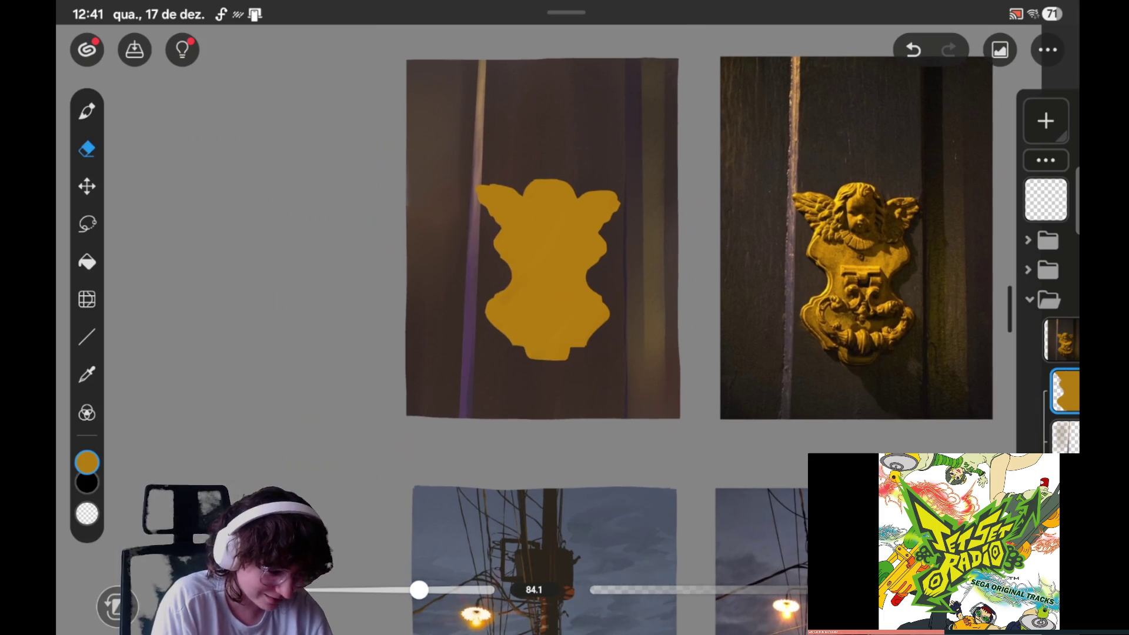
pyautogui.click(87, 224)
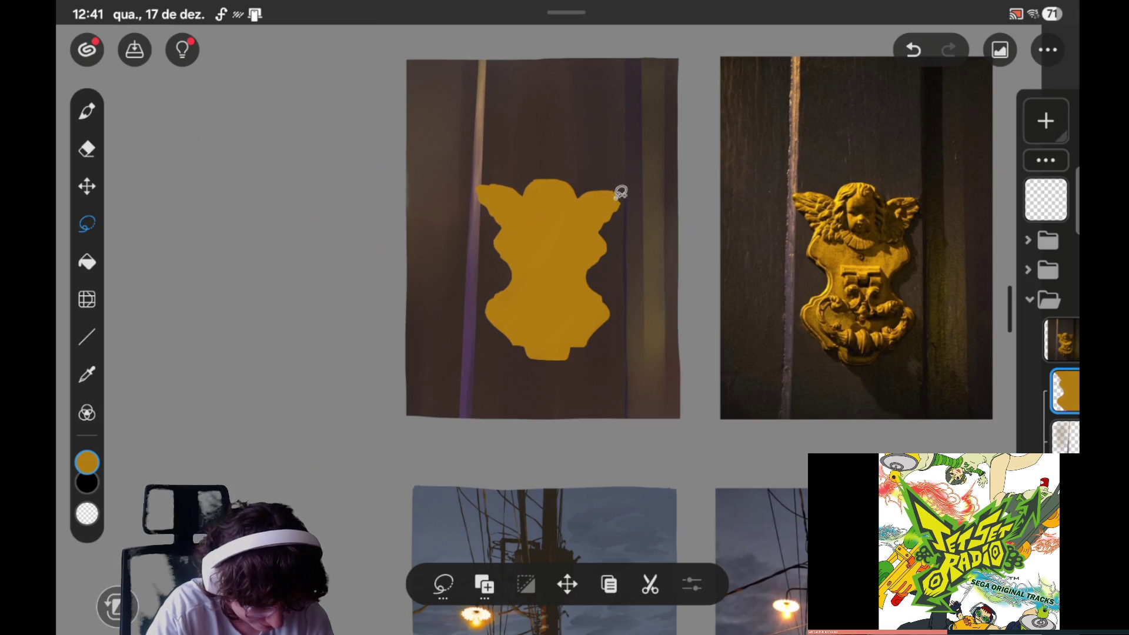
pyautogui.click(606, 203)
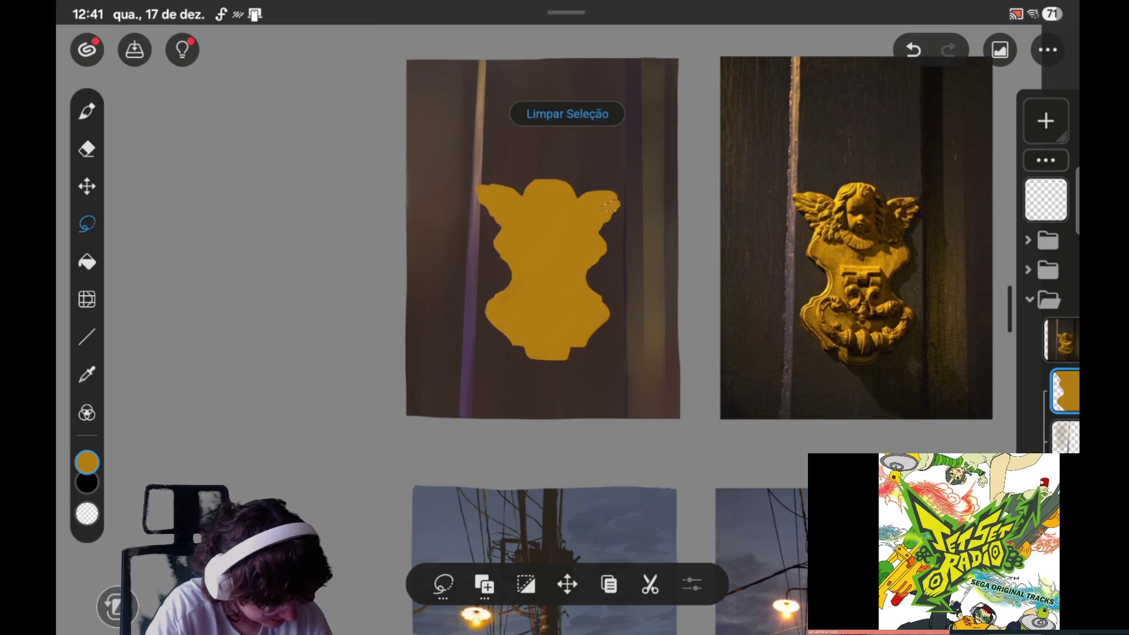
pyautogui.press('b')
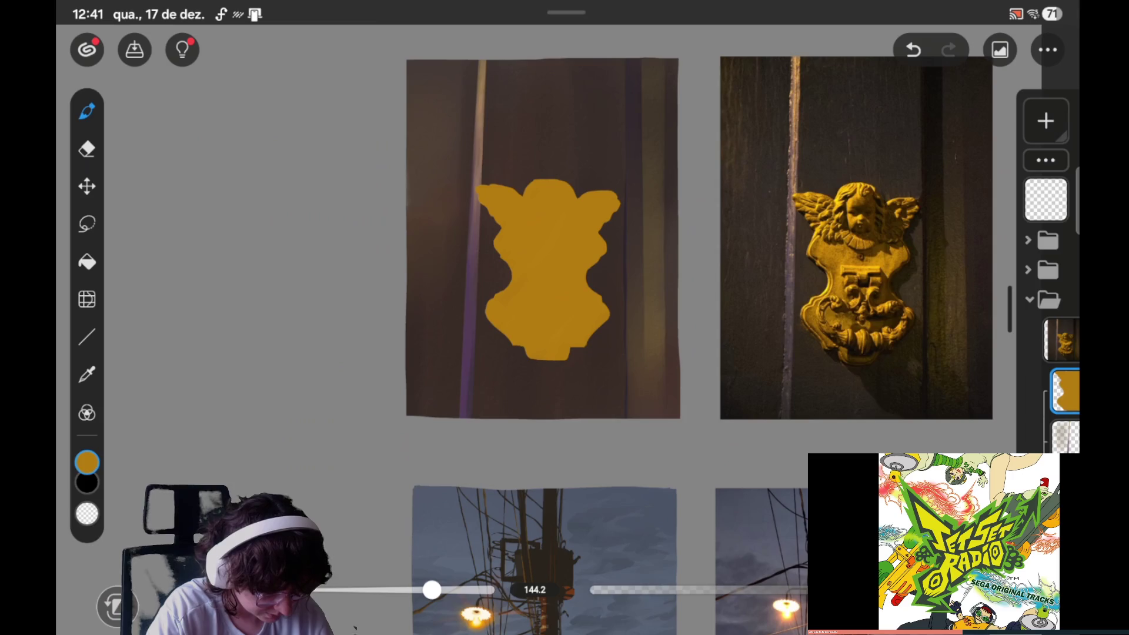
pyautogui.click(134, 49)
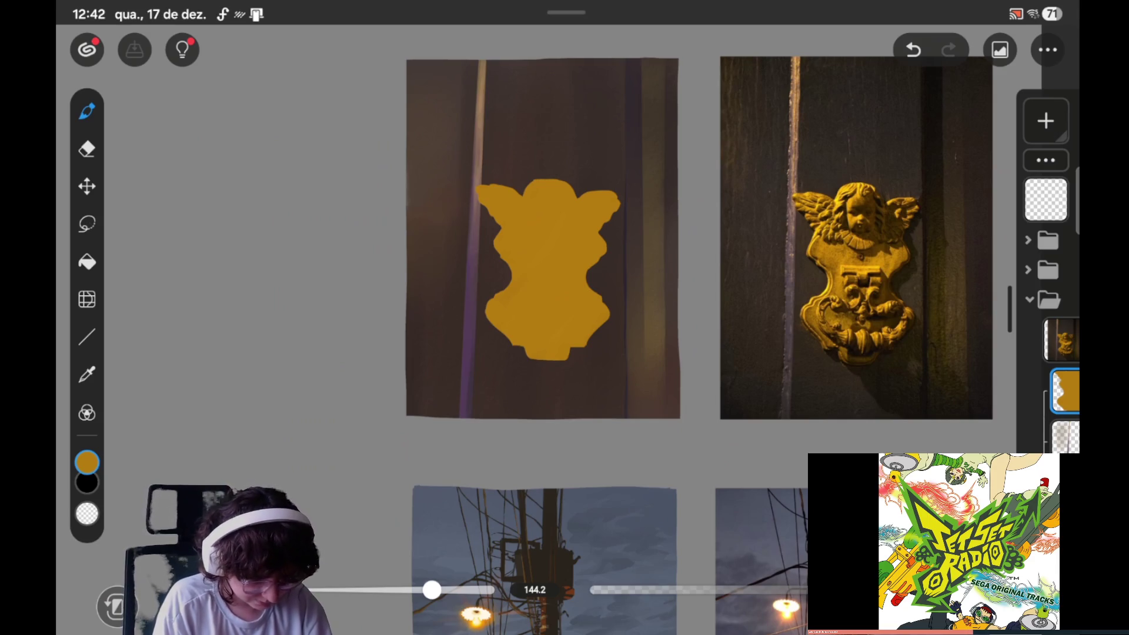
# Step: Lasso a sliver along the silhouette's left waist edge, erase inside it, and clear the selection
pyautogui.click(87, 223)
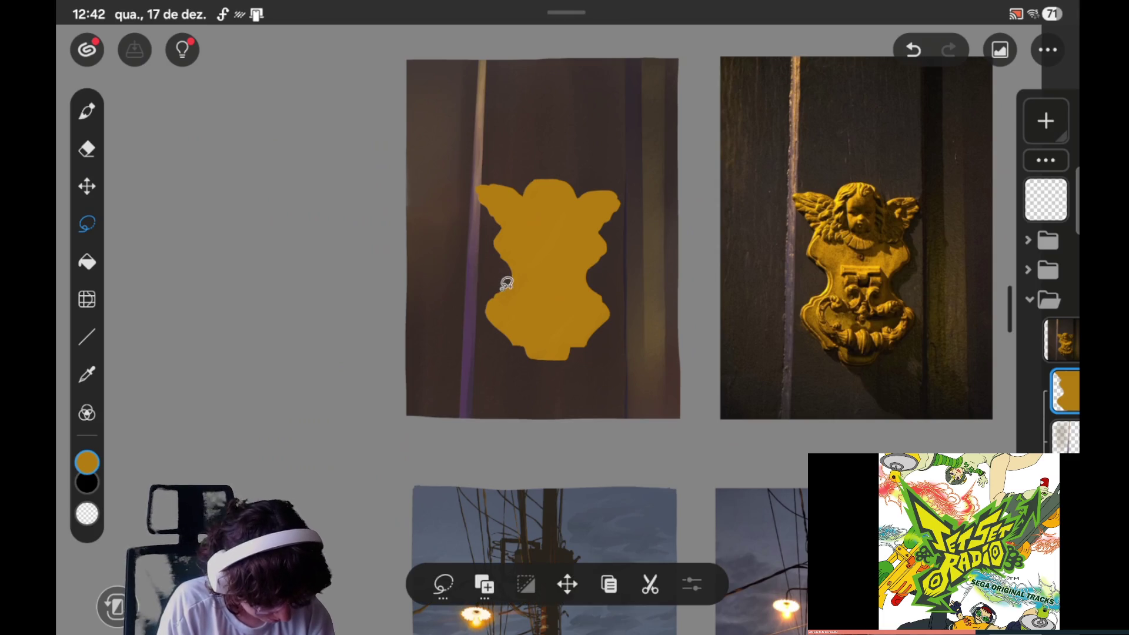
pyautogui.moveTo(501, 288); pyautogui.dragTo(499, 280)
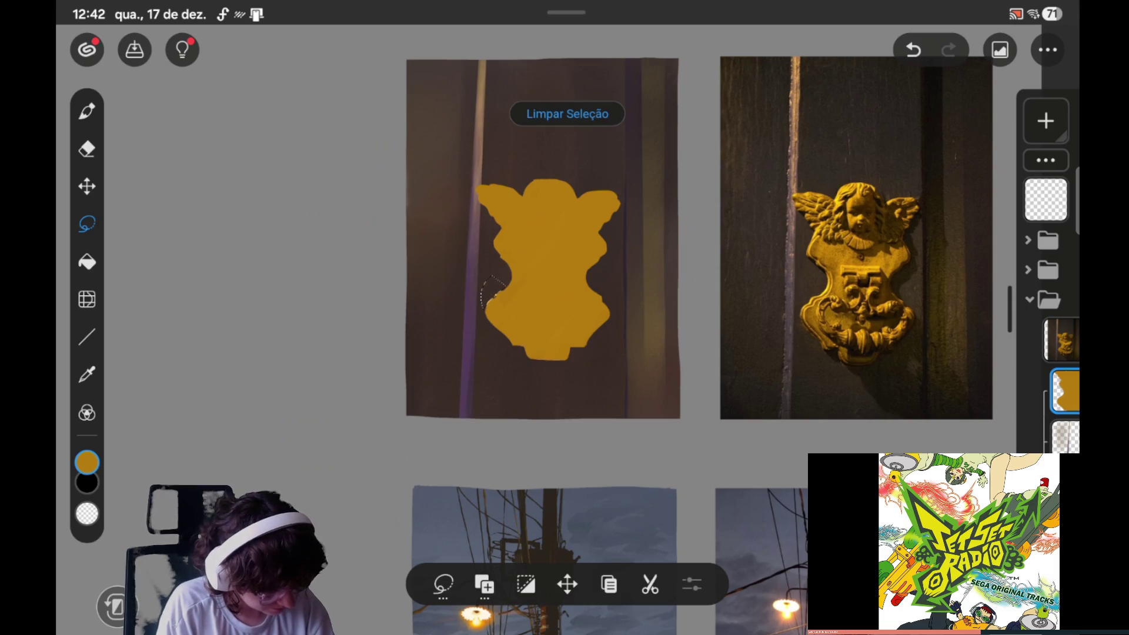
pyautogui.click(87, 148)
pyautogui.click(567, 113)
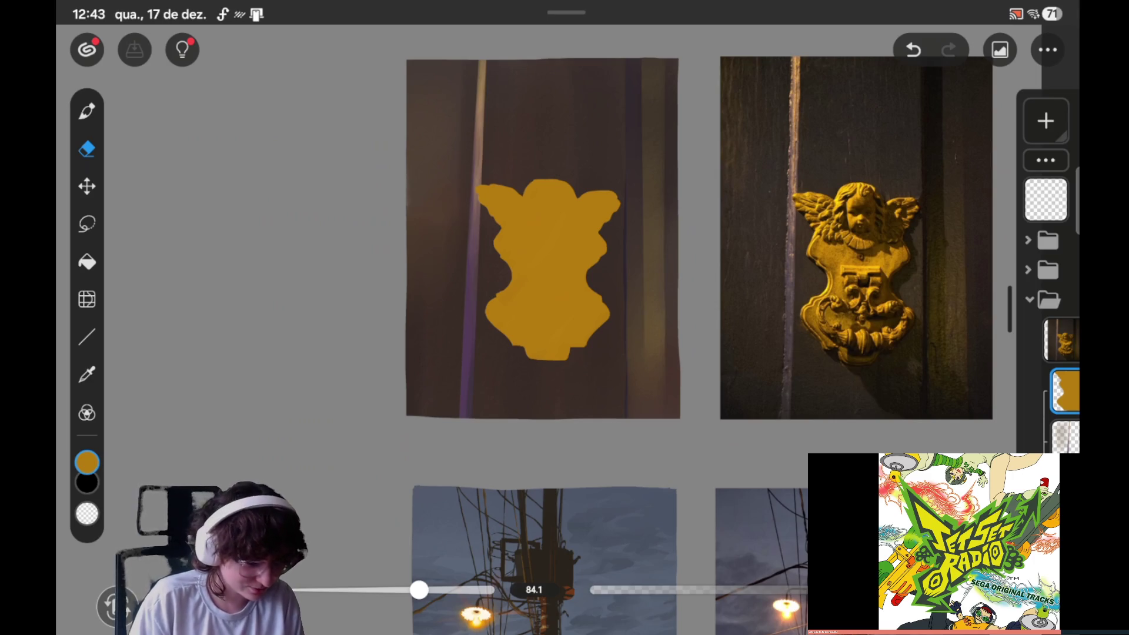
pyautogui.click(87, 223)
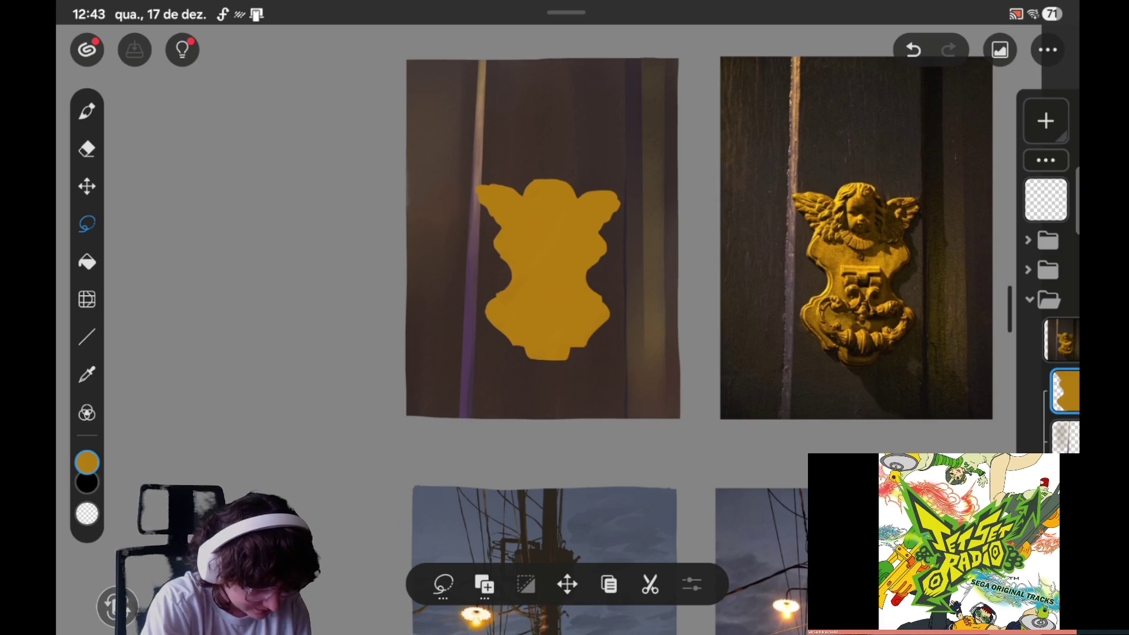
# Step: Lasso a small area above the angel's head, erase it, and clear the selection
pyautogui.moveTo(532, 176); pyautogui.dragTo(512, 171)
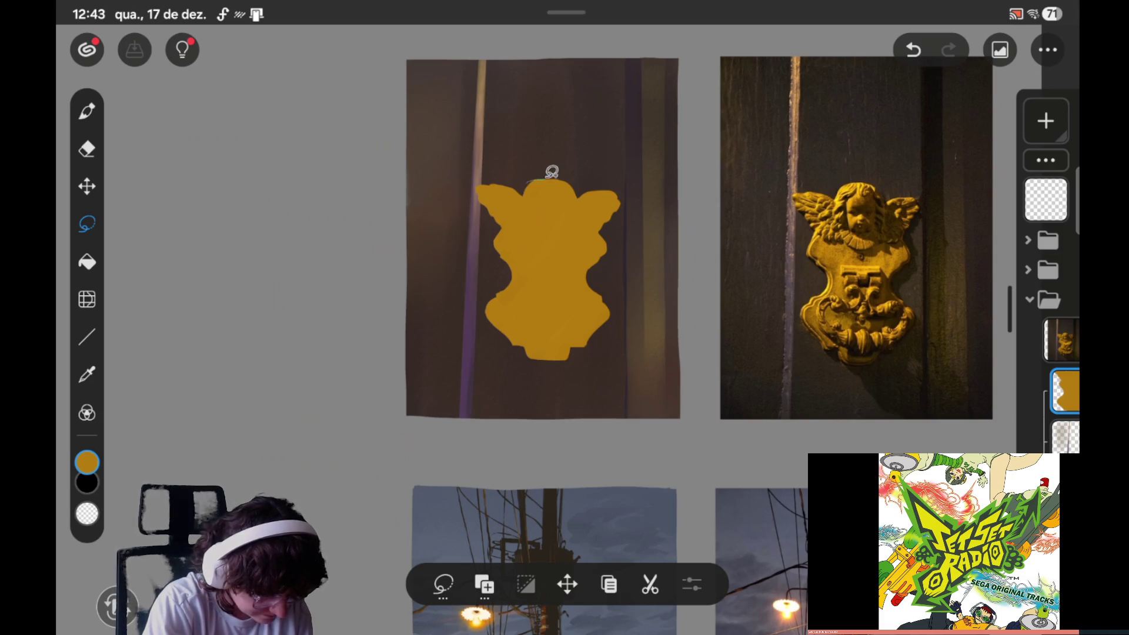
pyautogui.click(87, 149)
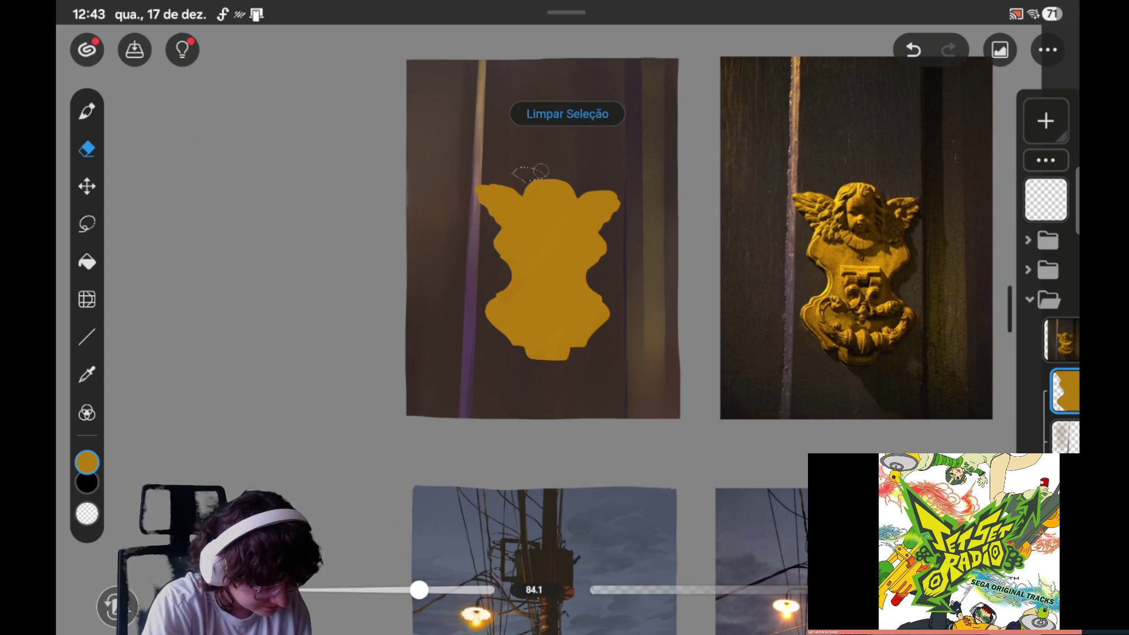
pyautogui.click(566, 113)
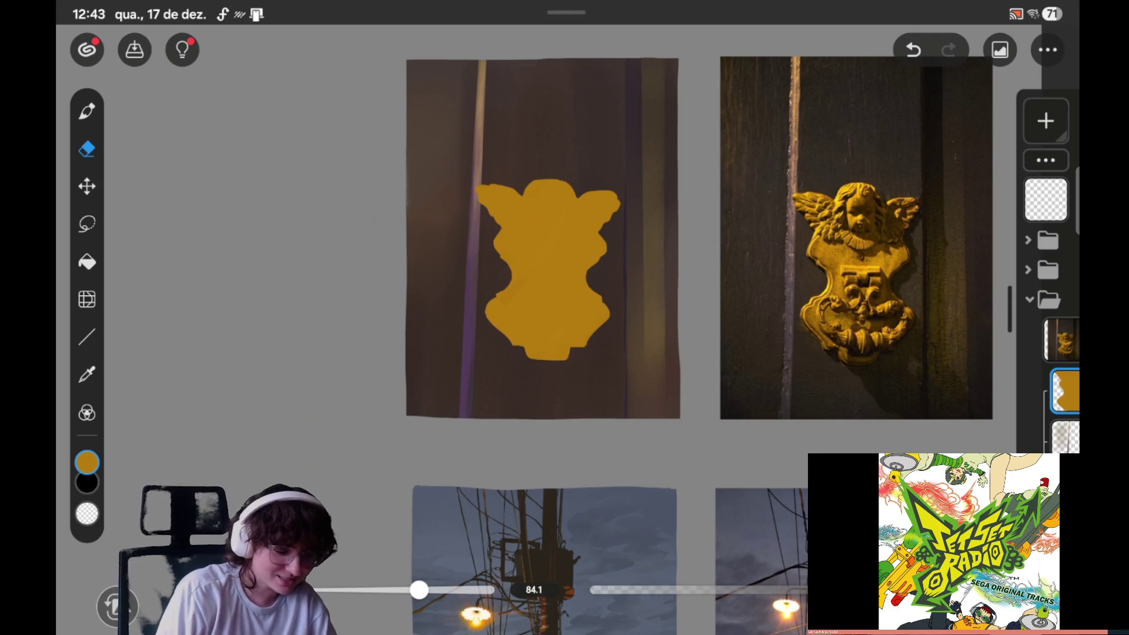
pyautogui.click(87, 224)
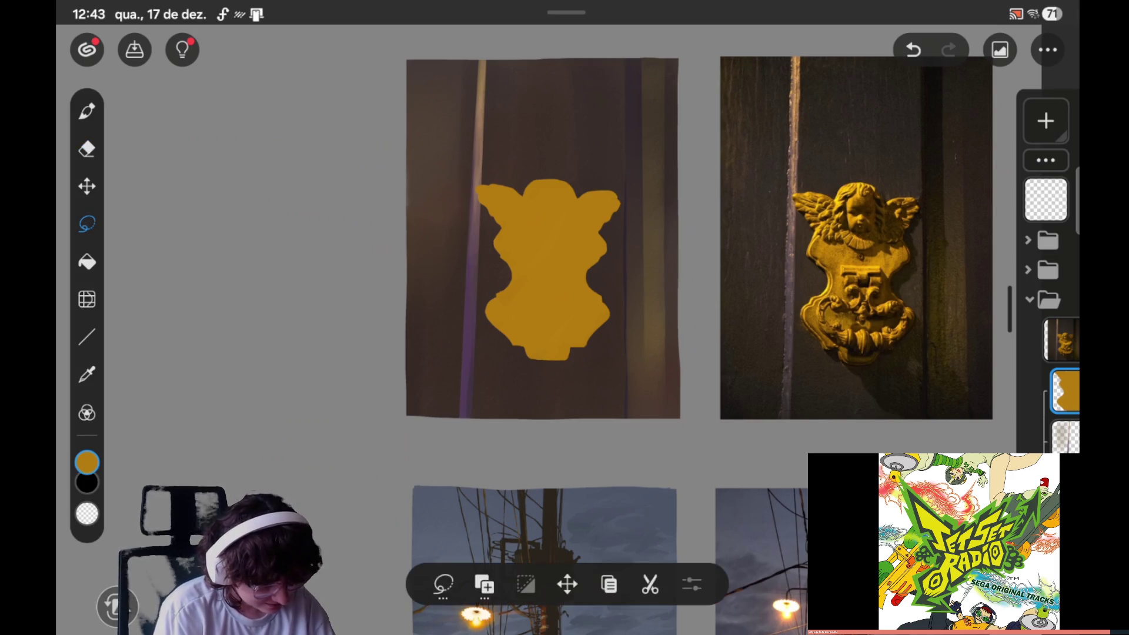
# Step: Lasso a small area just left of the gold shape and erase inside it
pyautogui.click(492, 288)
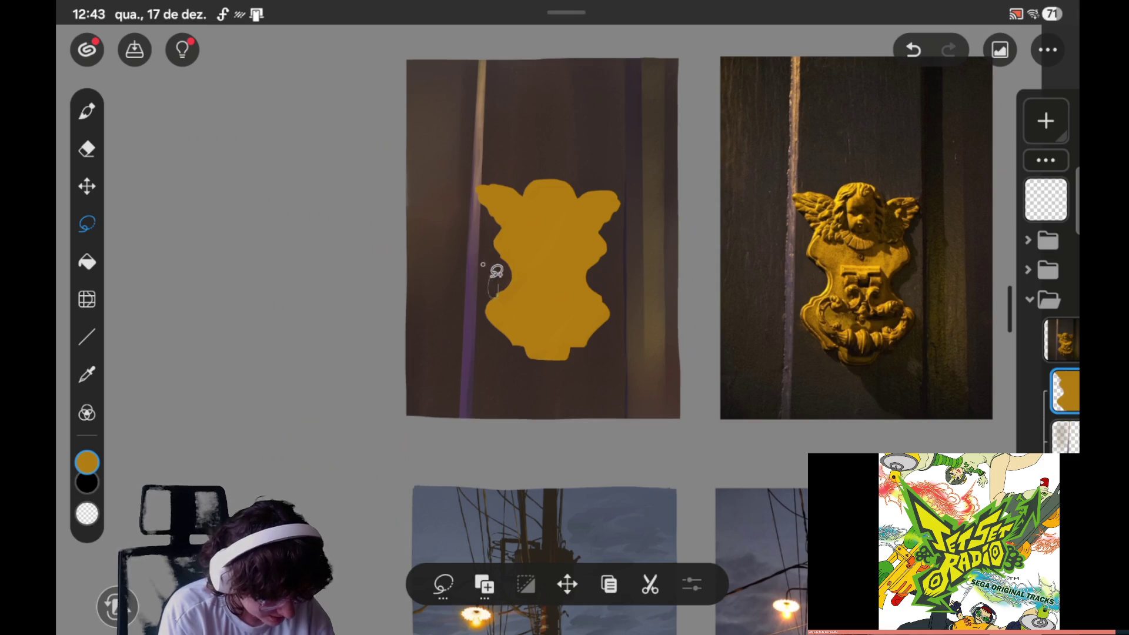
pyautogui.press('e')
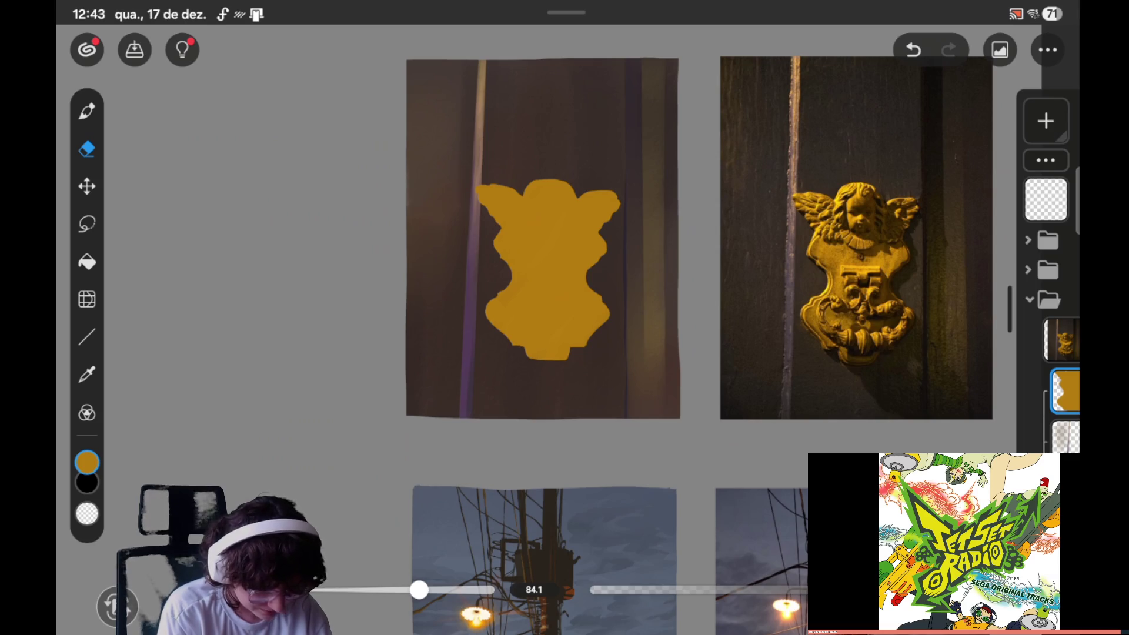
pyautogui.press('l')
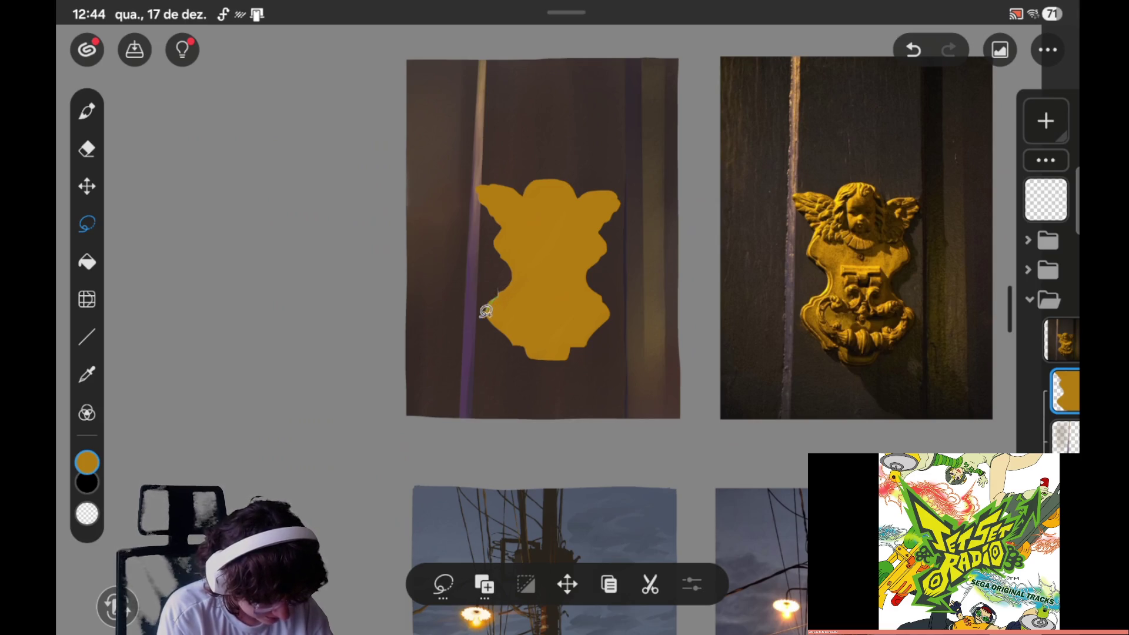
pyautogui.moveTo(485, 314); pyautogui.dragTo(497, 285)
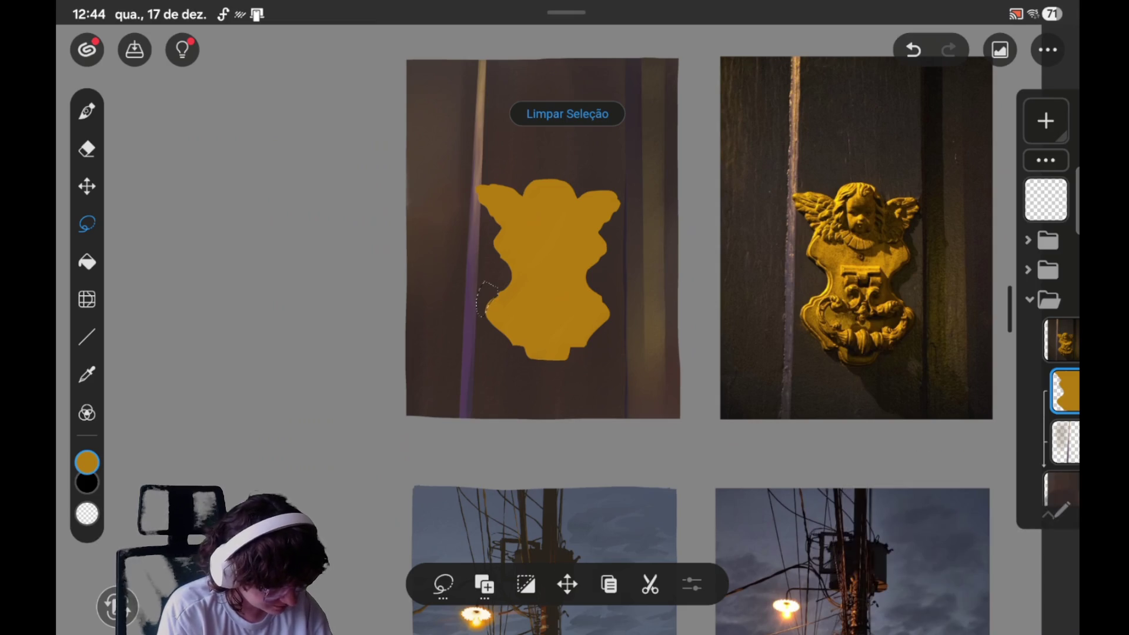
pyautogui.press('b')
pyautogui.press('e')
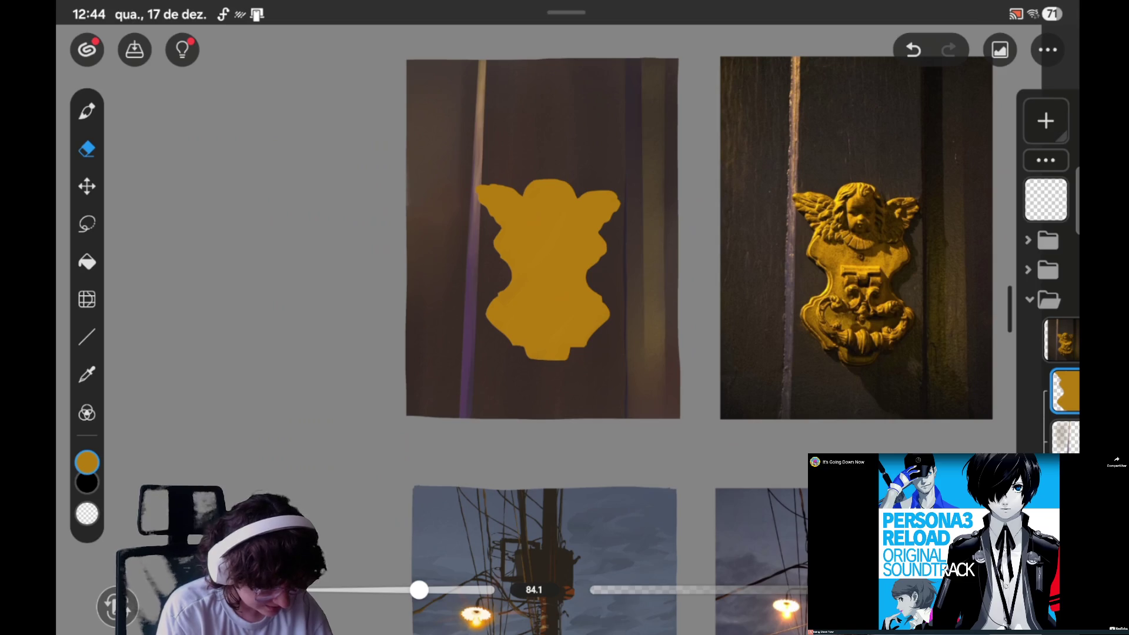
# Step: Select a patch beside the shape's lower-left edge and erase the gold inside it
pyautogui.press('l')
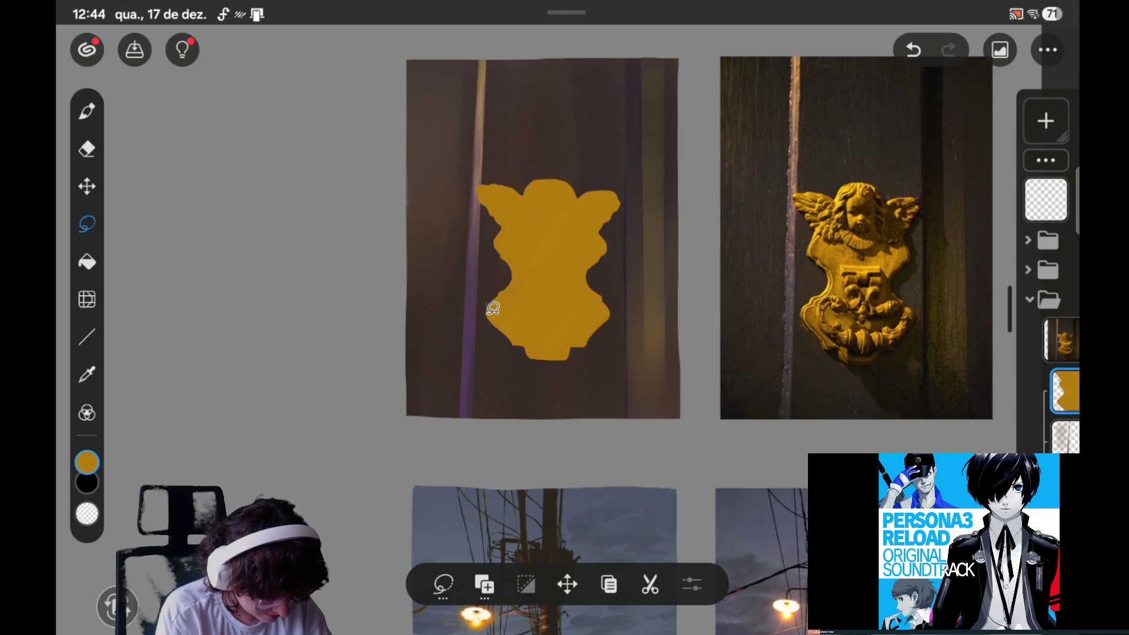
pyautogui.moveTo(493, 308); pyautogui.dragTo(484, 303)
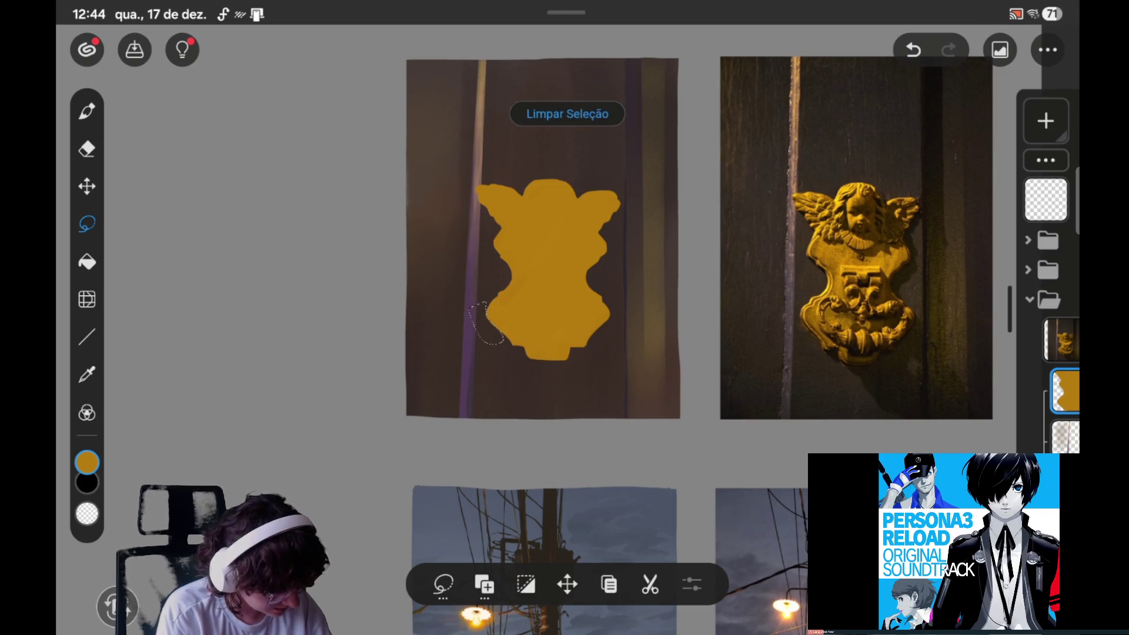
pyautogui.press('e')
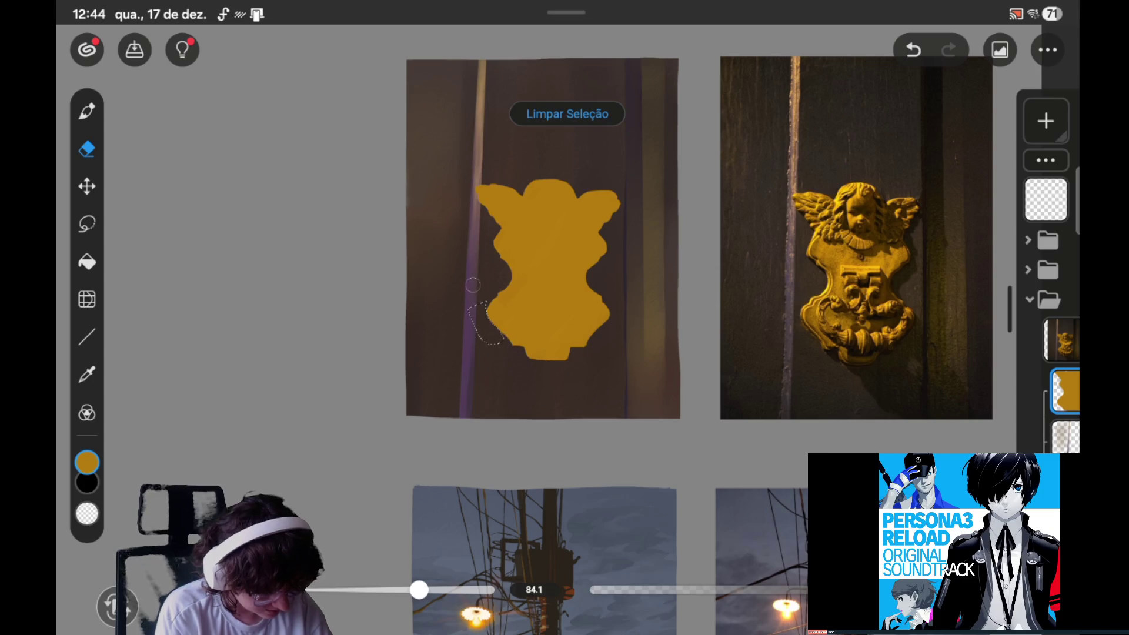
pyautogui.click(539, 112)
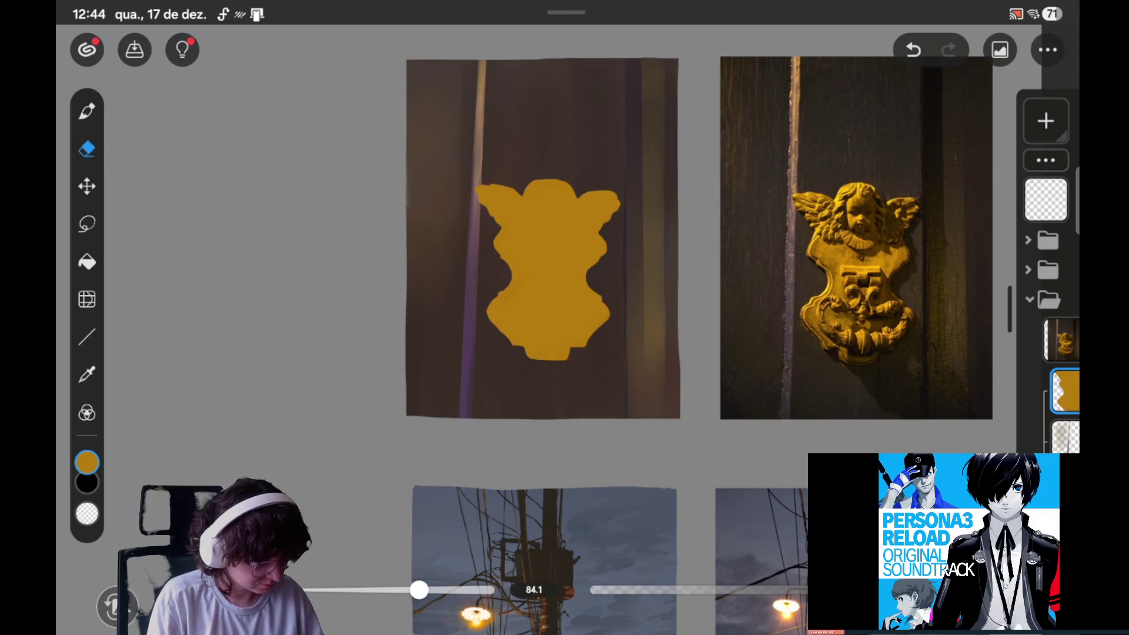
# Step: Lasso along the silhouette's left edge, paint gold with the 144.2 brush, then clear the selection
pyautogui.click(87, 223)
pyautogui.moveTo(499, 295); pyautogui.dragTo(504, 322)
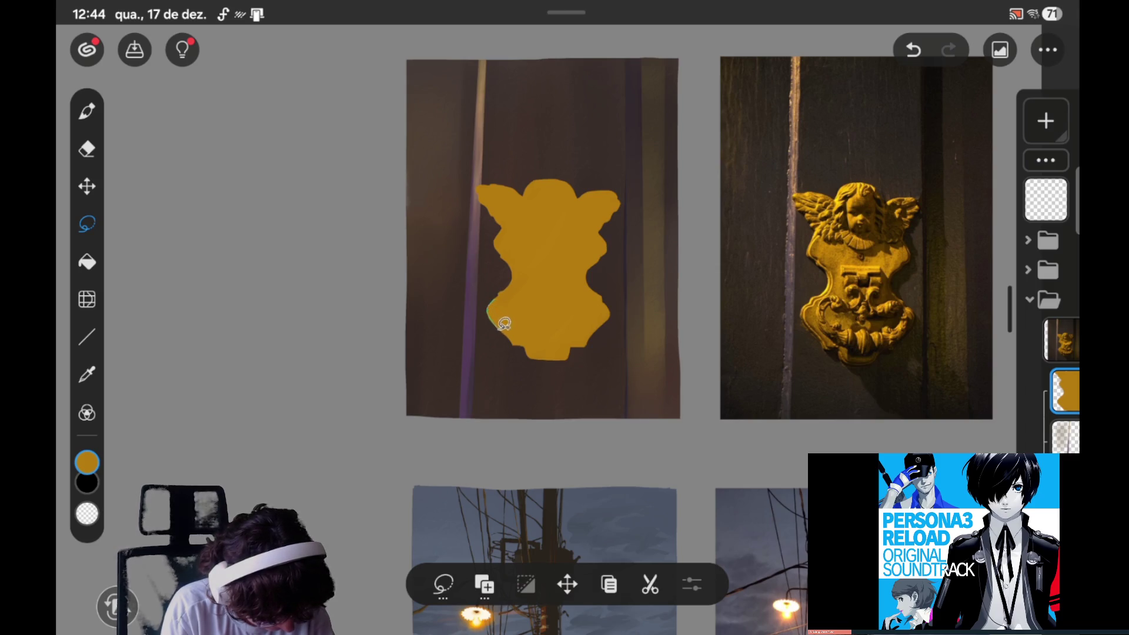
pyautogui.moveTo(504, 323); pyautogui.dragTo(520, 340)
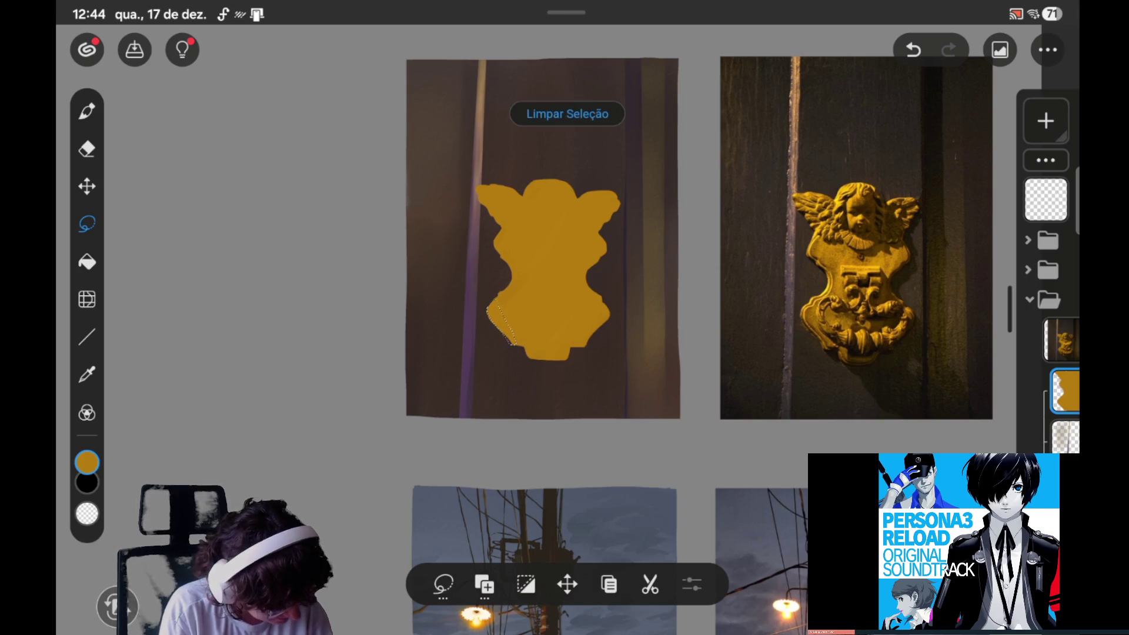
pyautogui.click(87, 111)
pyautogui.click(567, 113)
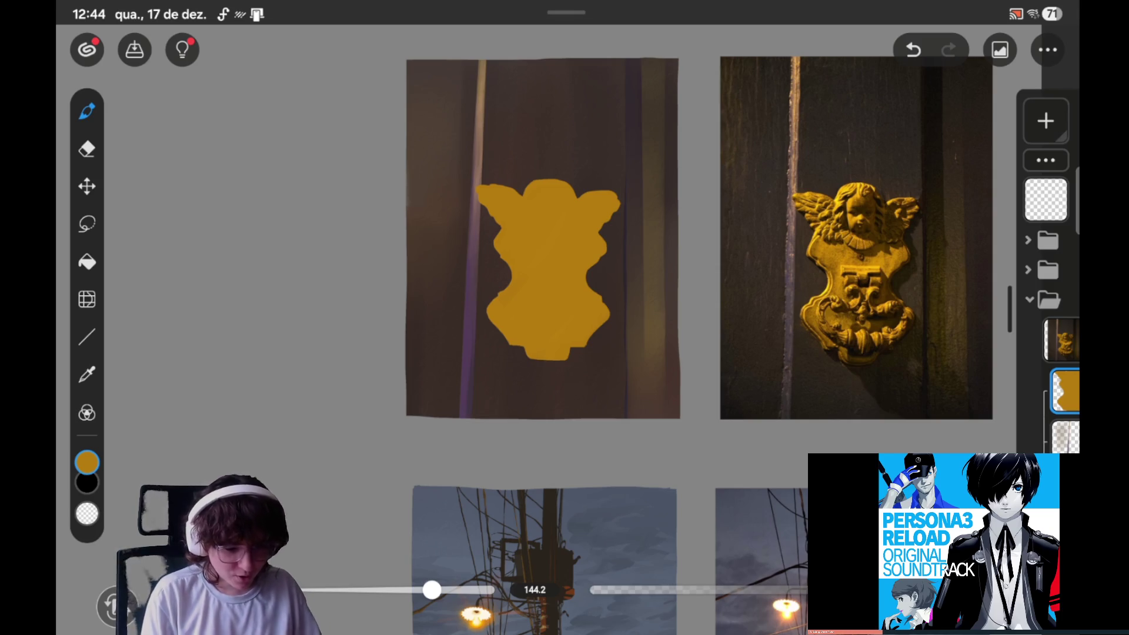
pyautogui.hscroll(1, 676, 235)
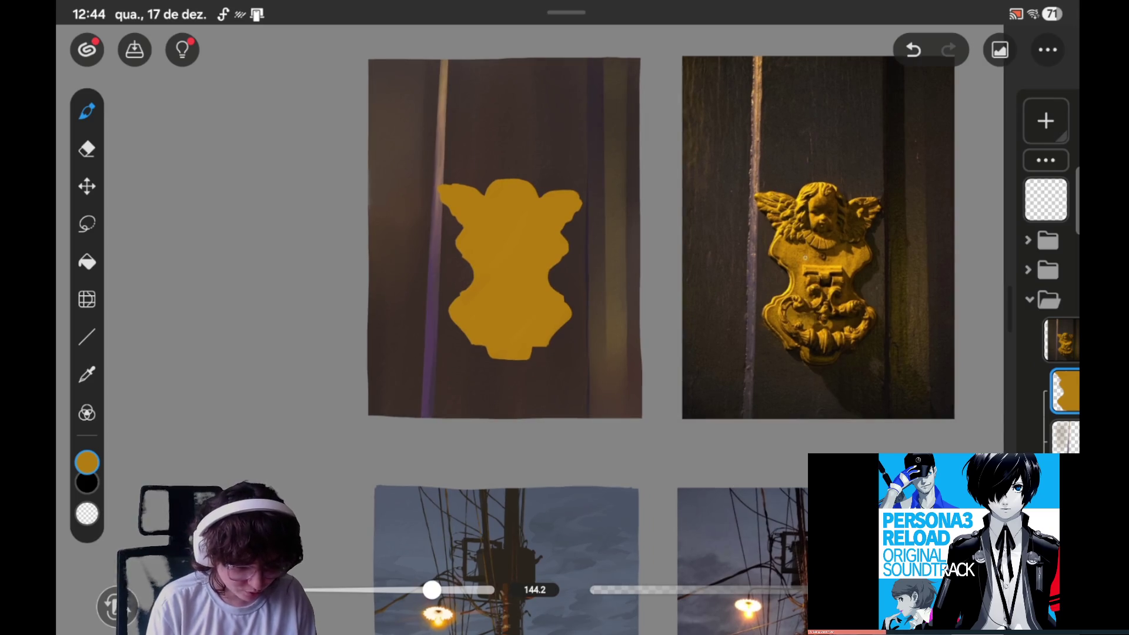
pyautogui.scroll(2, 746, 312)
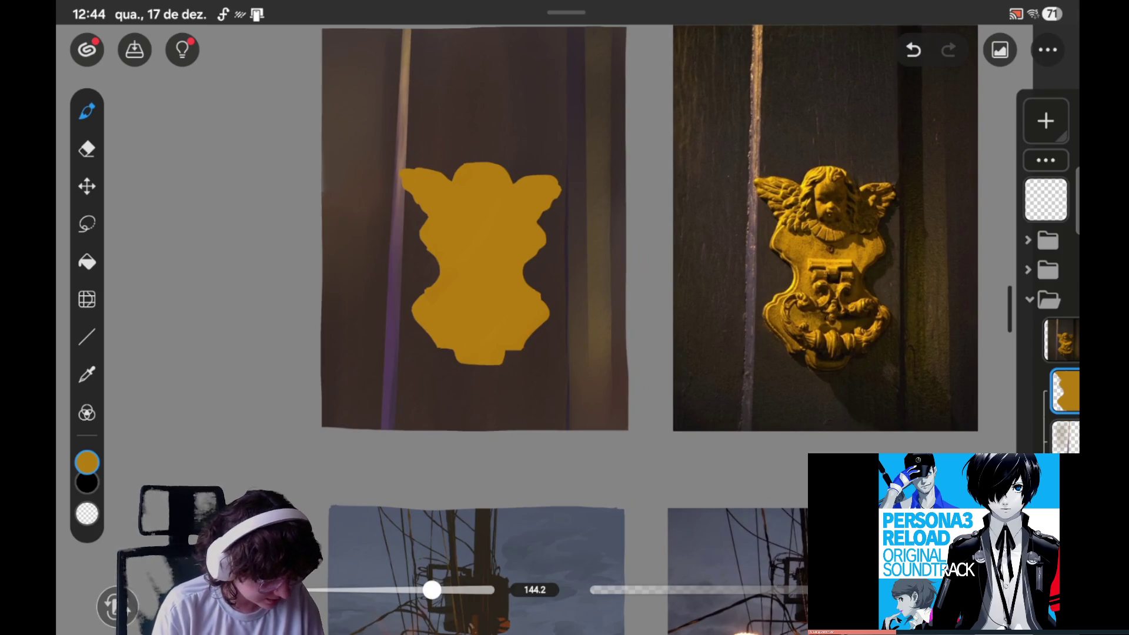
pyautogui.click(87, 224)
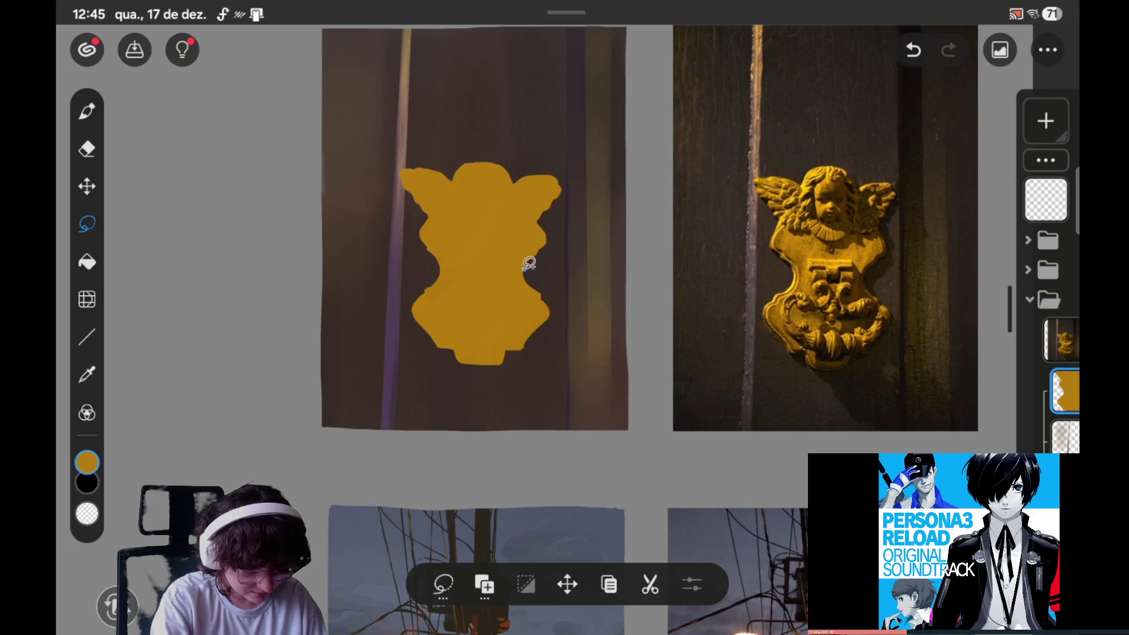
pyautogui.click(1064, 390)
pyautogui.scroll(-2, 882, 435)
pyautogui.click(530, 264)
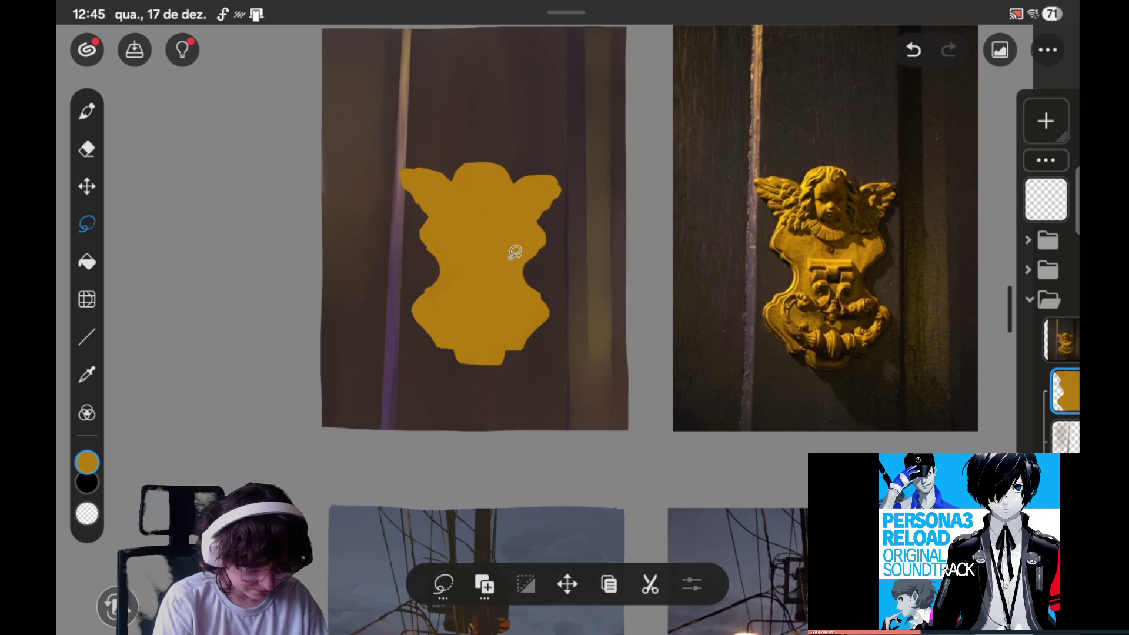
pyautogui.moveTo(532, 271); pyautogui.dragTo(519, 277)
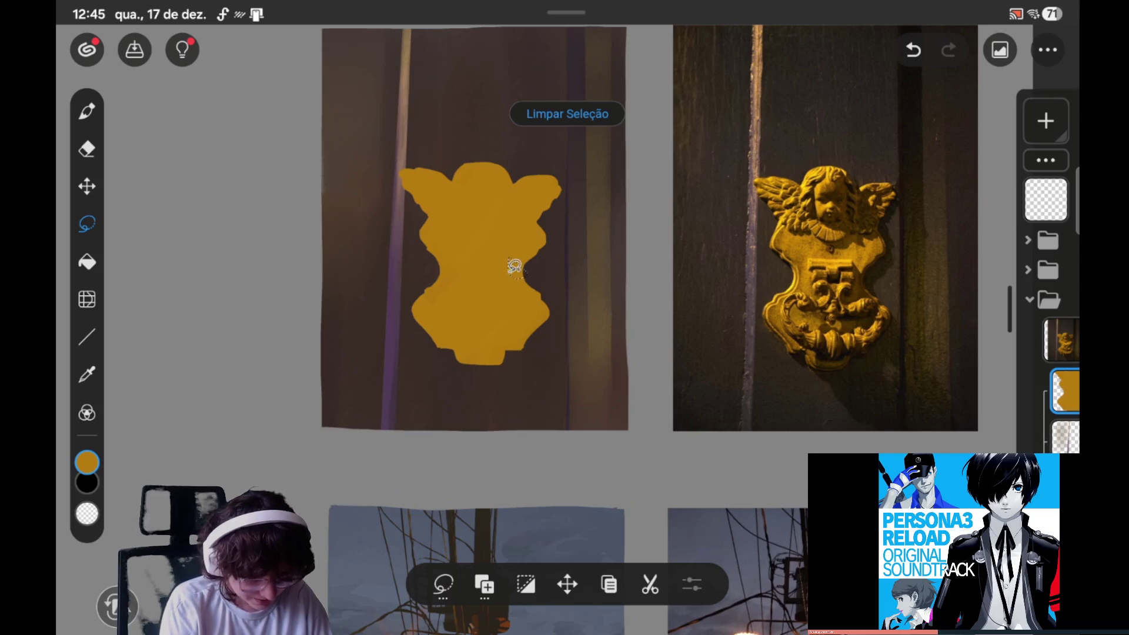
pyautogui.click(484, 584)
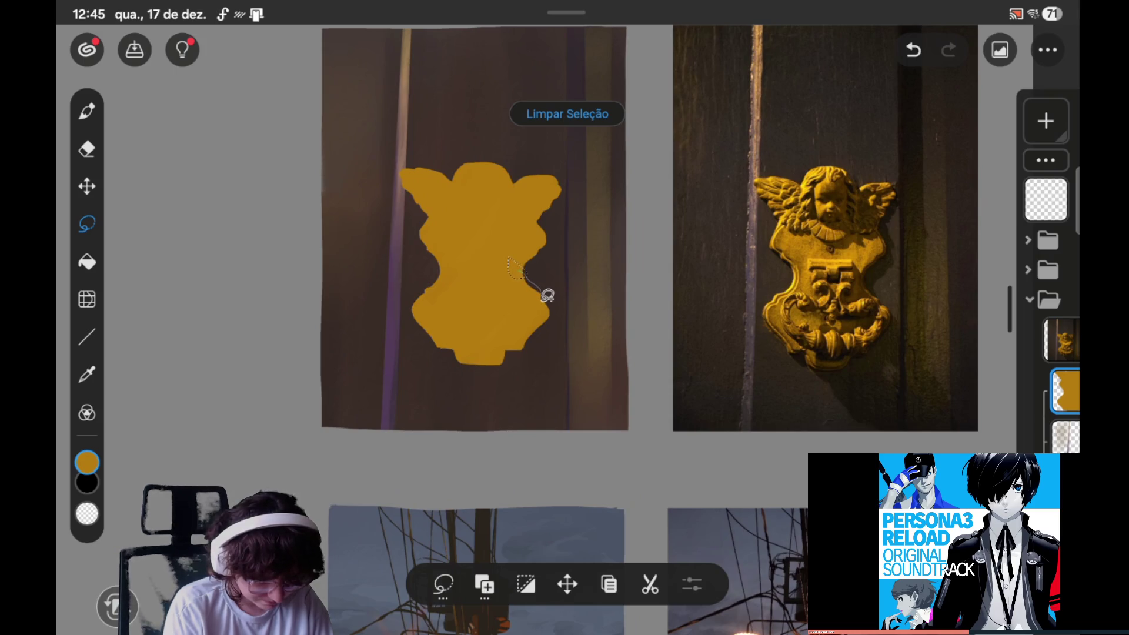
pyautogui.moveTo(517, 296); pyautogui.dragTo(502, 288)
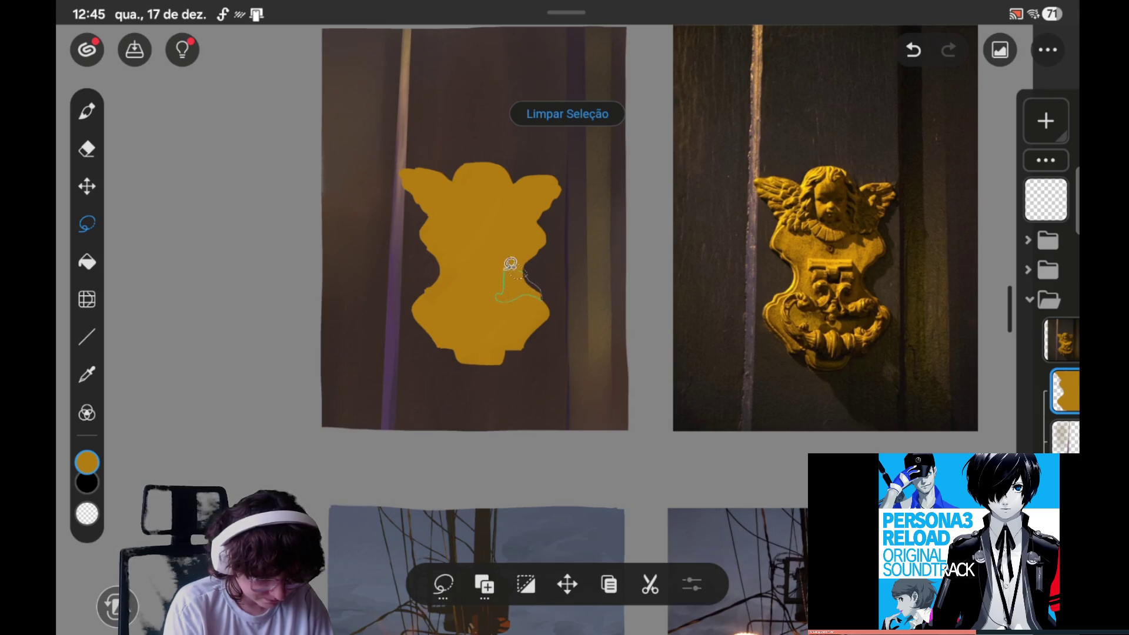
pyautogui.moveTo(518, 289); pyautogui.dragTo(509, 259)
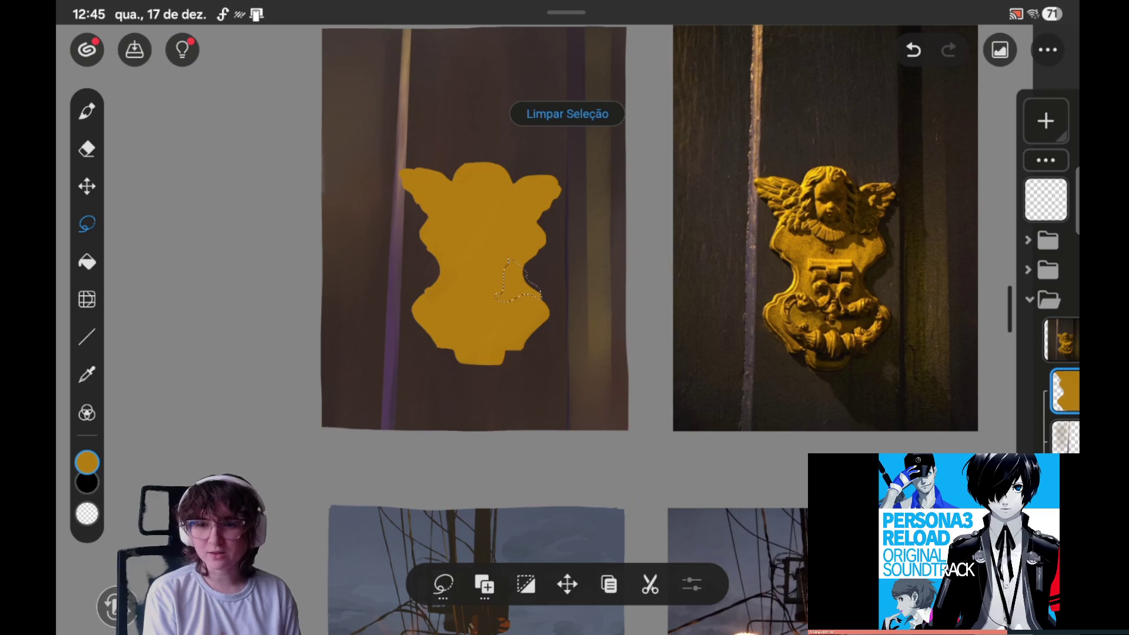
pyautogui.click(567, 113)
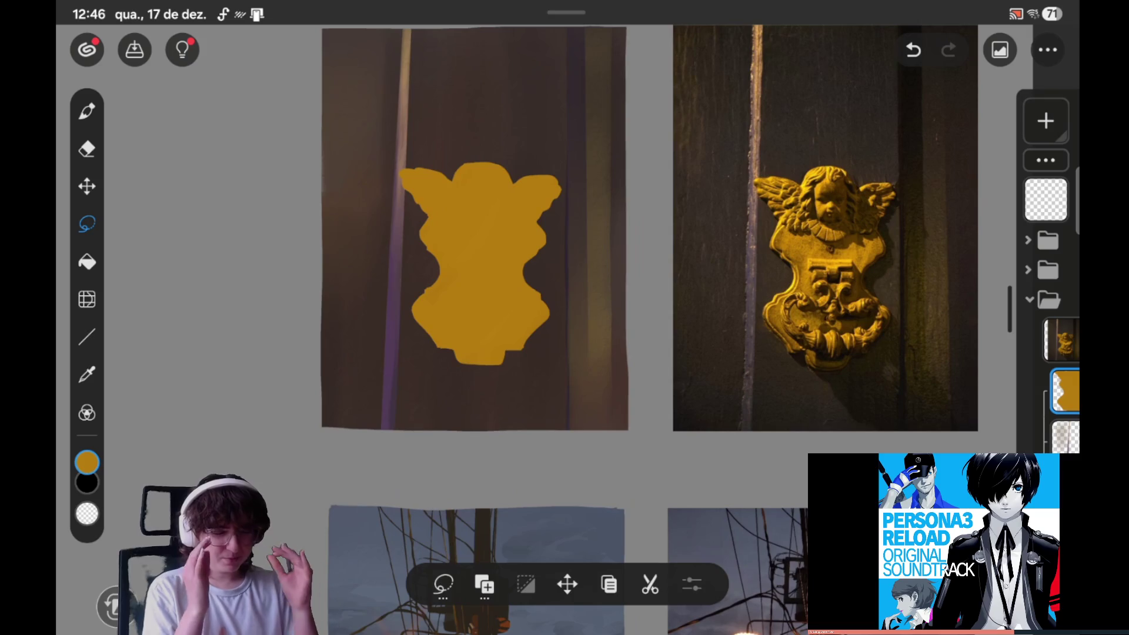
pyautogui.click(135, 49)
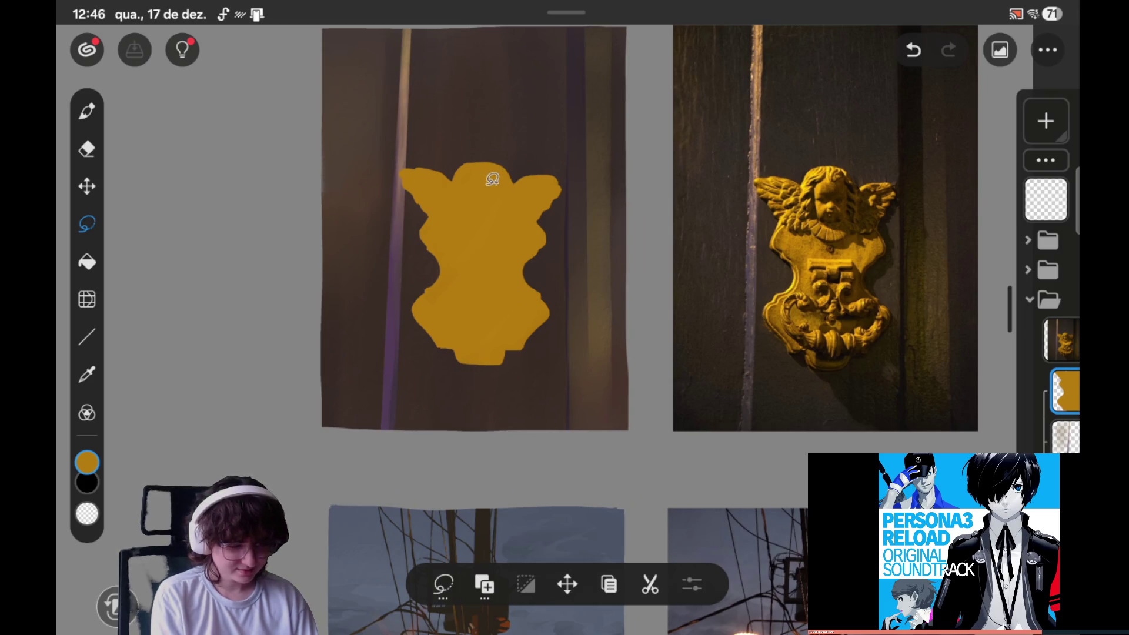
pyautogui.moveTo(472, 185); pyautogui.dragTo(494, 211)
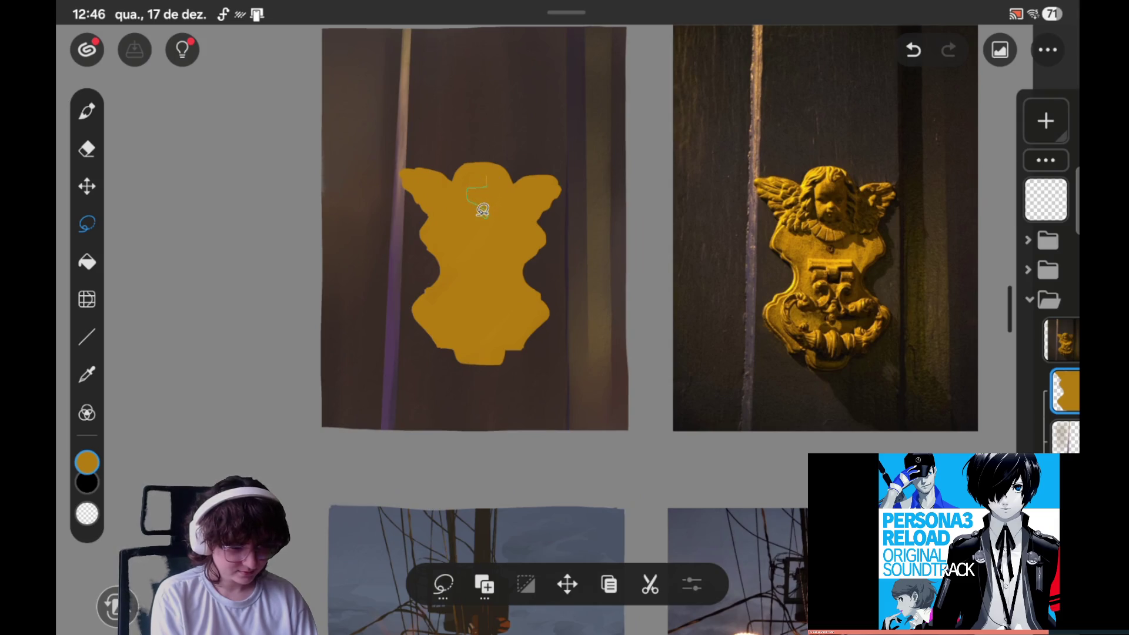
pyautogui.moveTo(494, 210)
pyautogui.mouseDown()
pyautogui.moveTo(496, 234)
pyautogui.moveTo(540, 204)
pyautogui.mouseUp()
pyautogui.hotkey('ctrl', 'z')
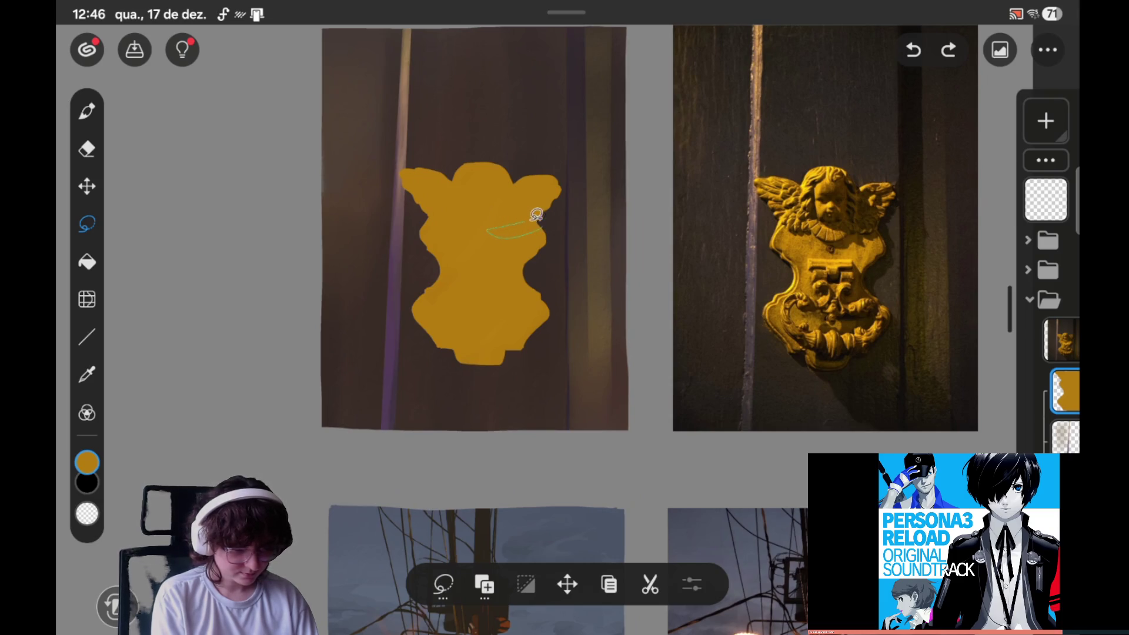
pyautogui.moveTo(536, 215); pyautogui.dragTo(540, 221)
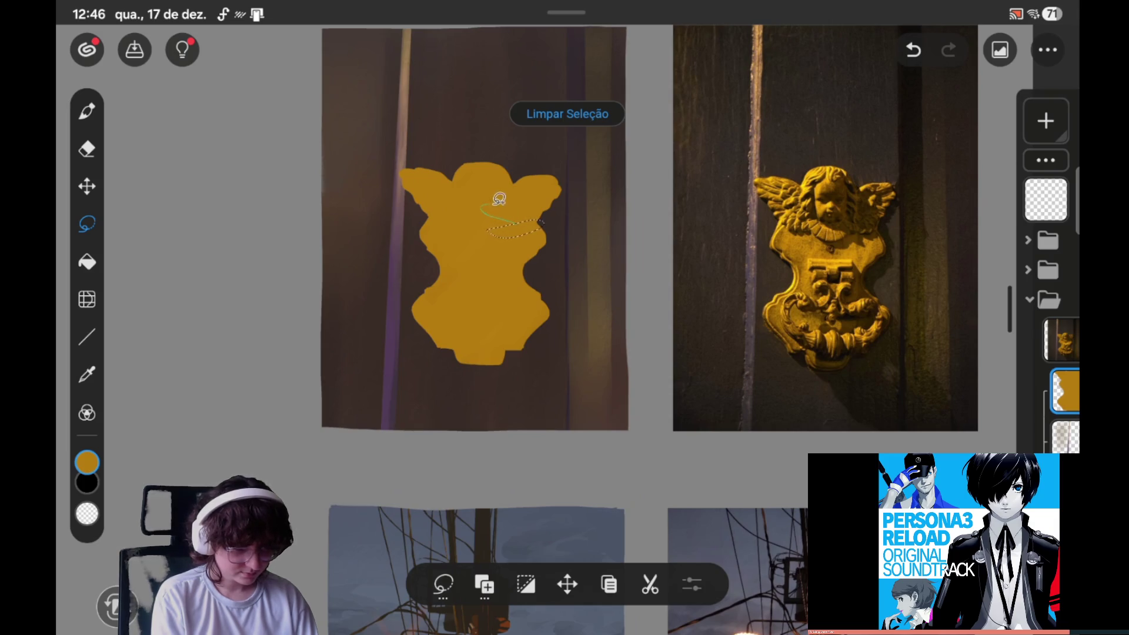
pyautogui.moveTo(516, 221); pyautogui.dragTo(512, 221)
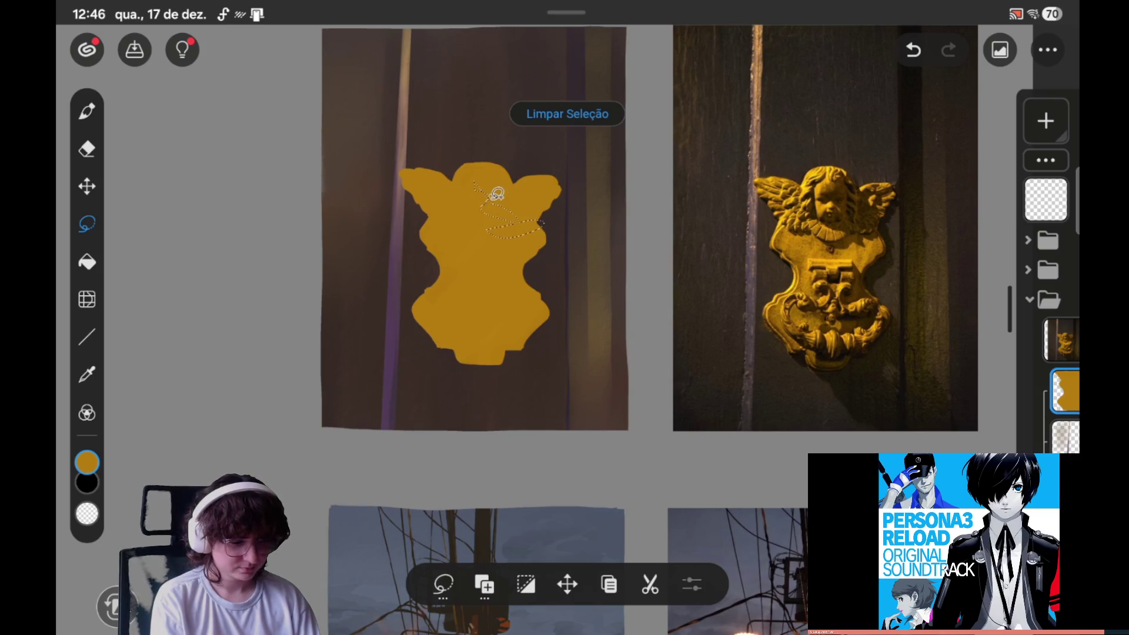
pyautogui.hotkey('ctrl', 'z')
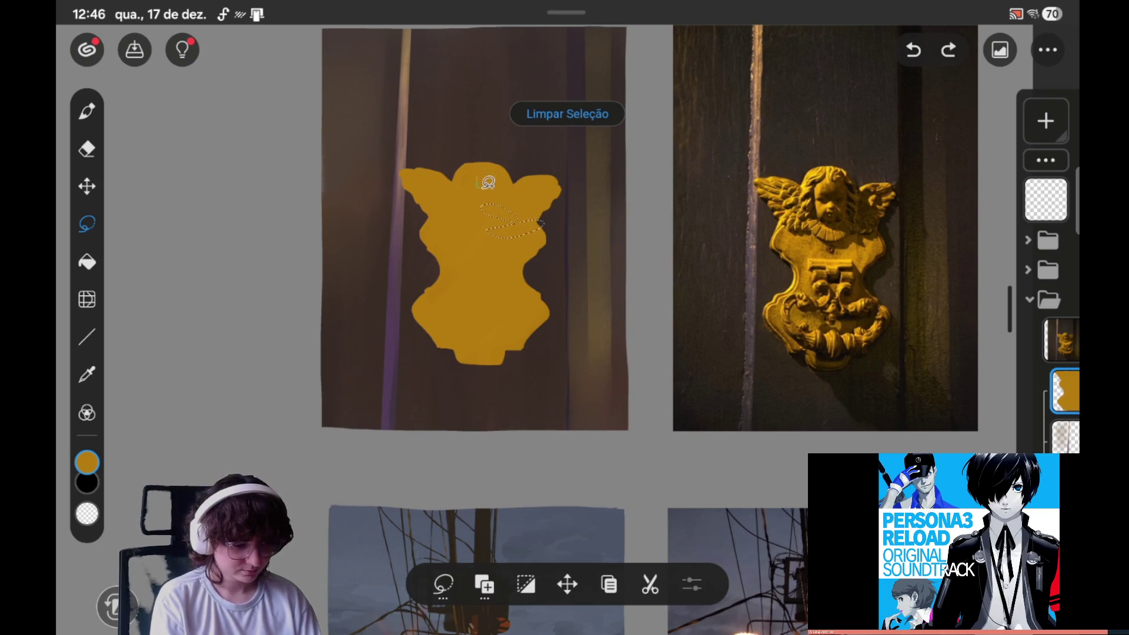
pyautogui.hotkey('ctrl', 'shift', 'z')
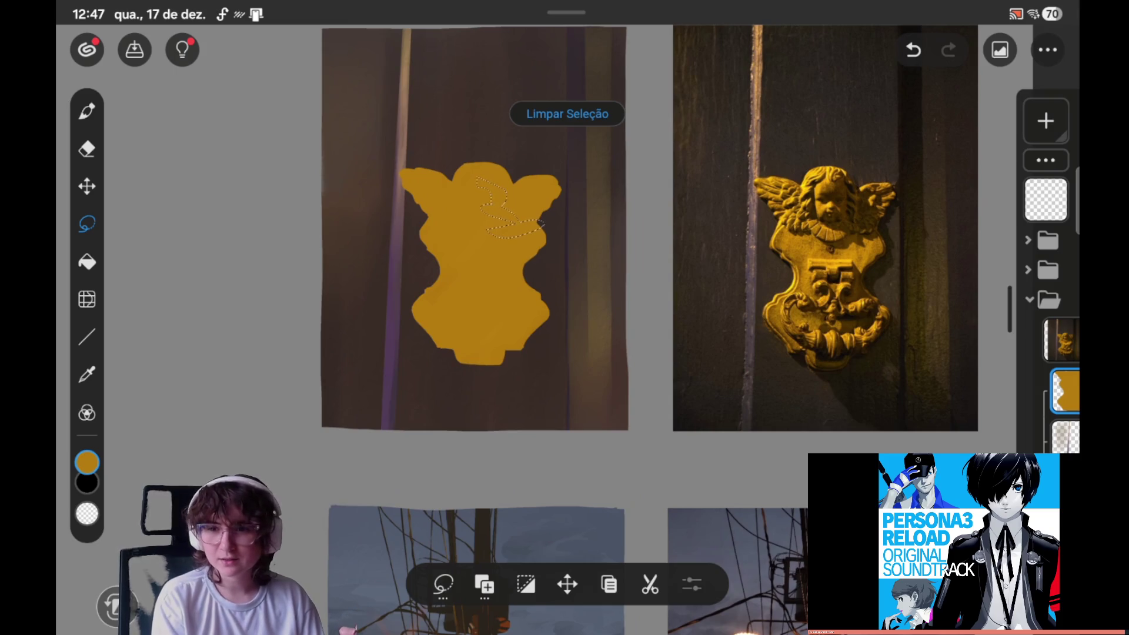
pyautogui.hotkey('ctrl', 'z')
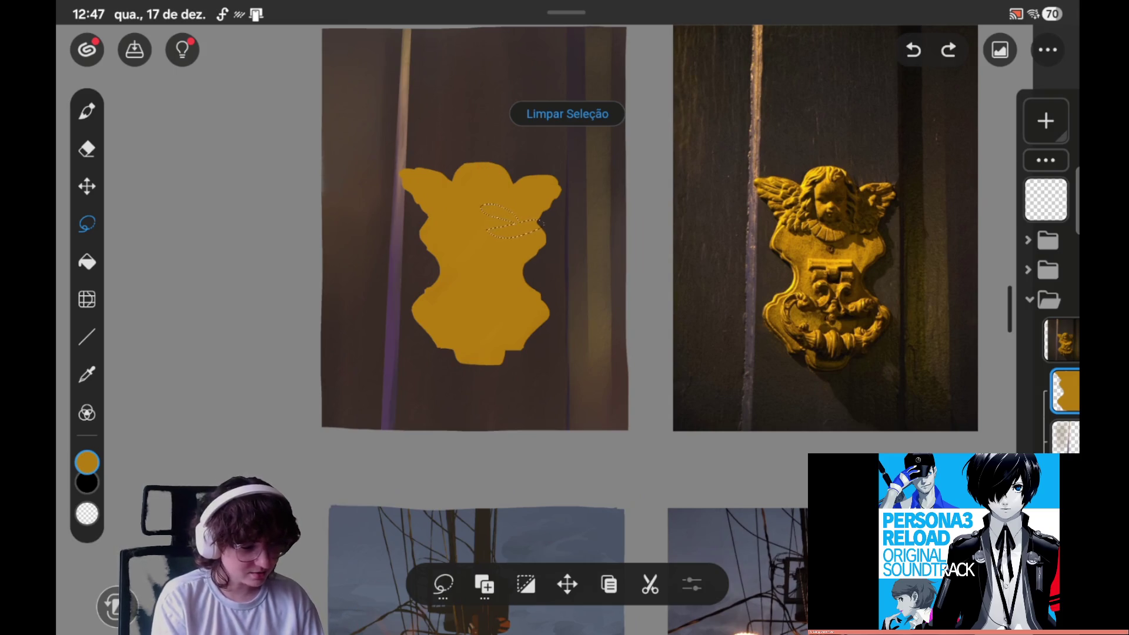
pyautogui.hotkey('ctrl', 'shift', 'z')
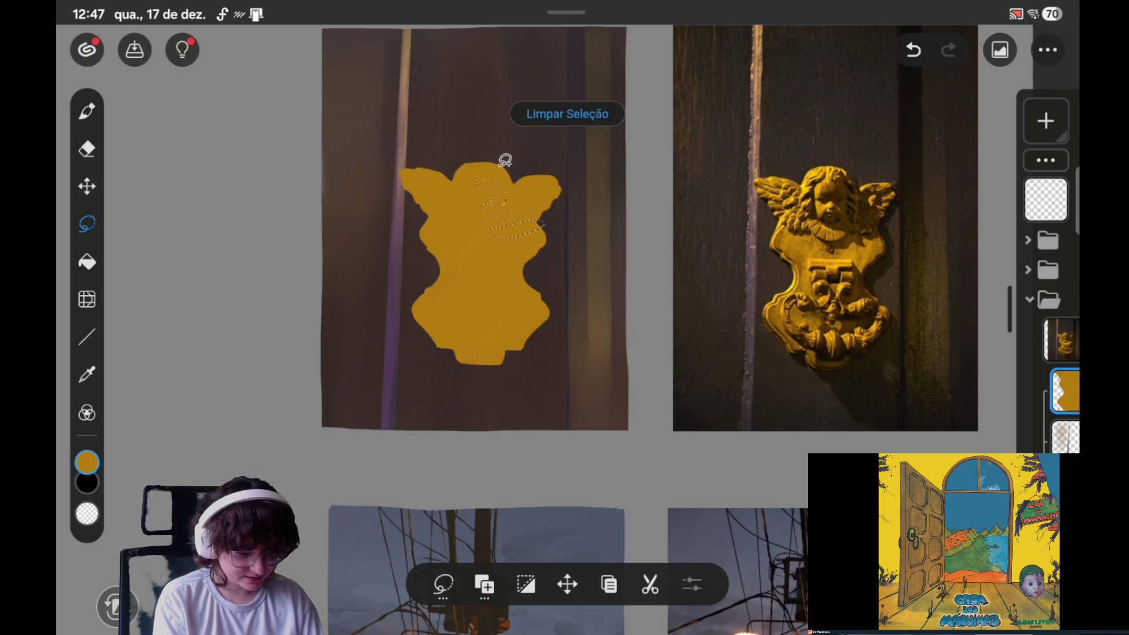
pyautogui.click(566, 113)
pyautogui.hotkey('ctrl', 'z')
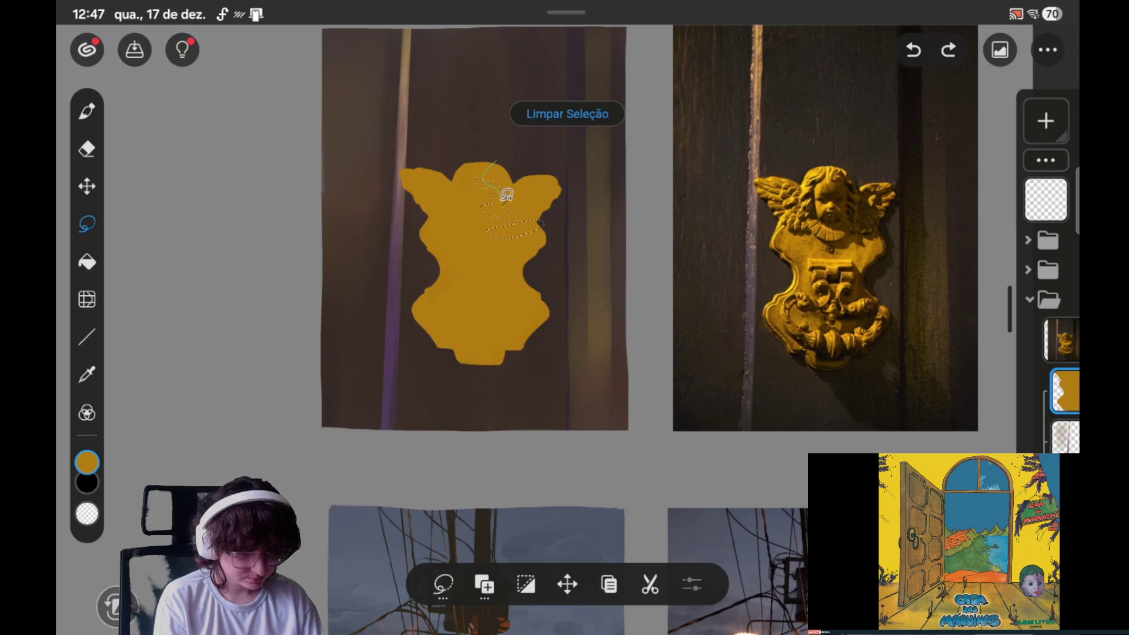
# Step: Close the lasso loop around the right wing and extend it down the lower right side
pyautogui.moveTo(525, 220); pyautogui.dragTo(497, 155)
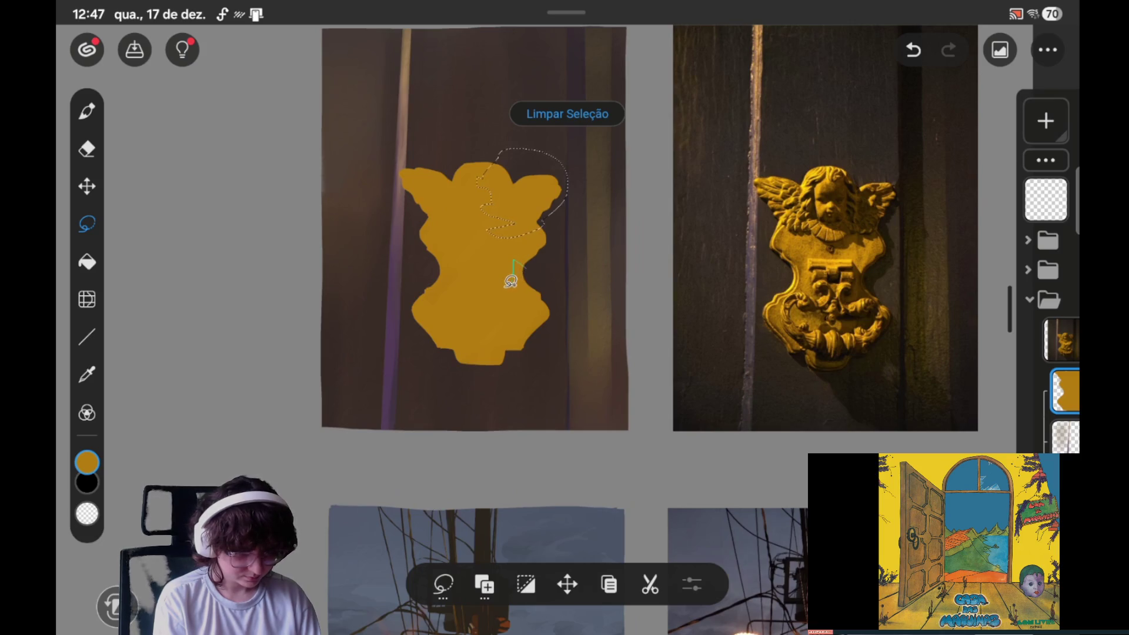
pyautogui.moveTo(513, 260); pyautogui.dragTo(507, 297)
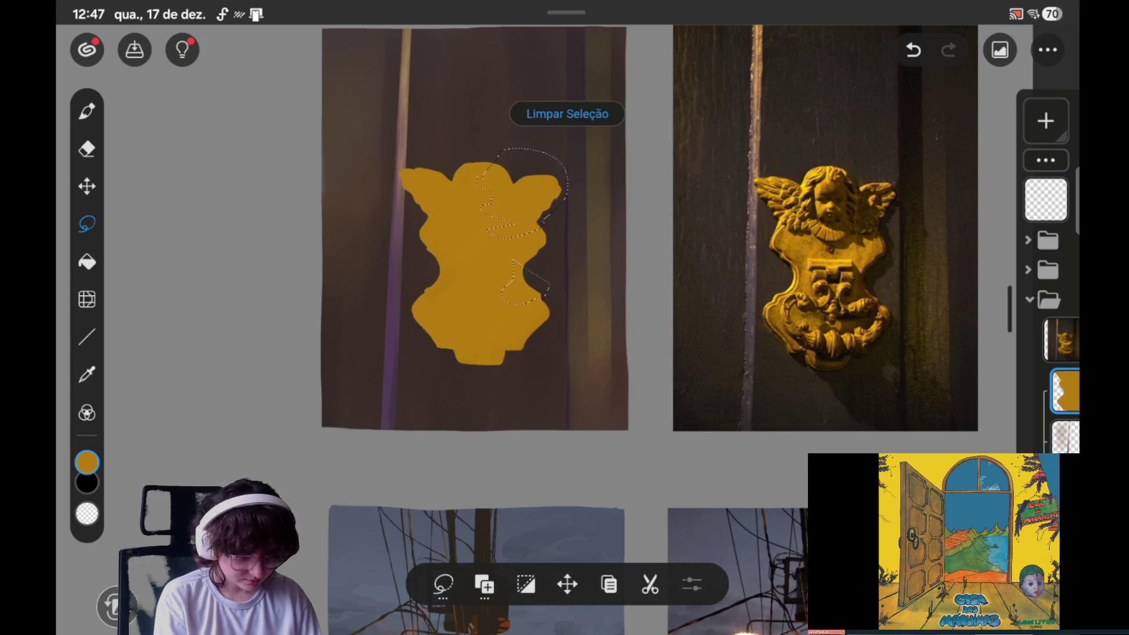
pyautogui.click(483, 585)
pyautogui.click(488, 527)
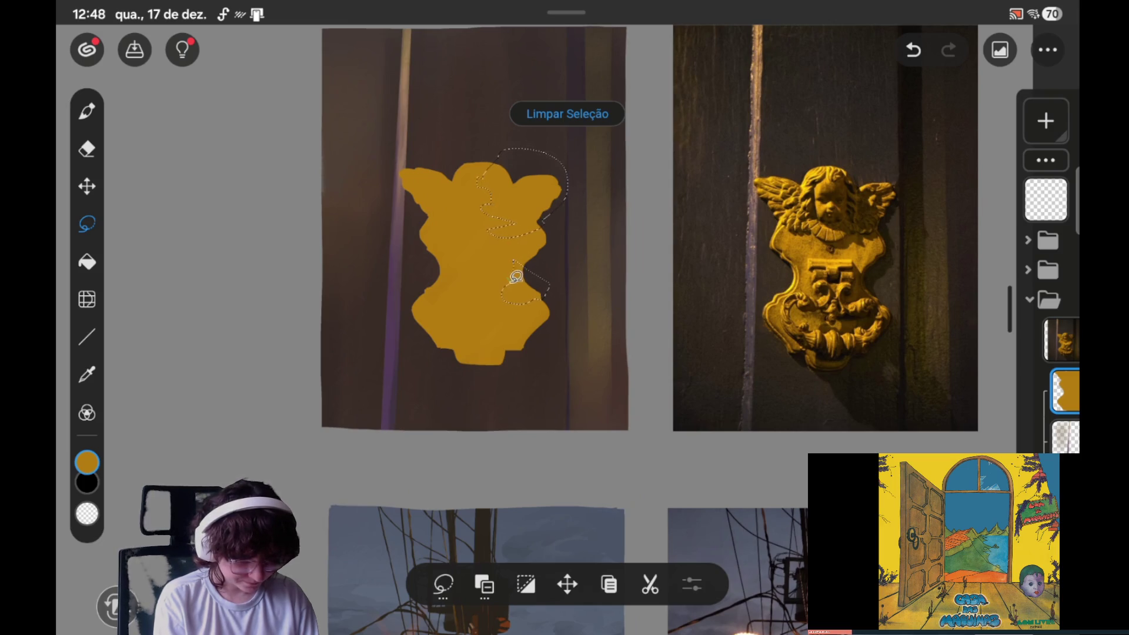
pyautogui.hotkey('ctrl', 'z')
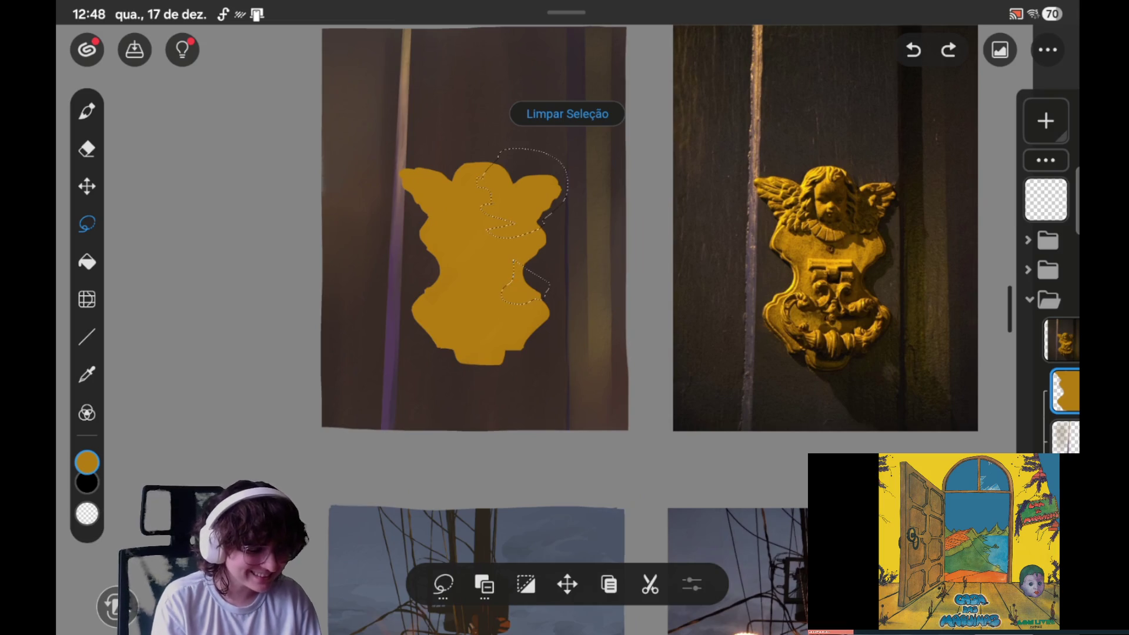
# Step: Make small corrections to the selection and trace a lasso around the shape's lower right area
pyautogui.click(508, 282)
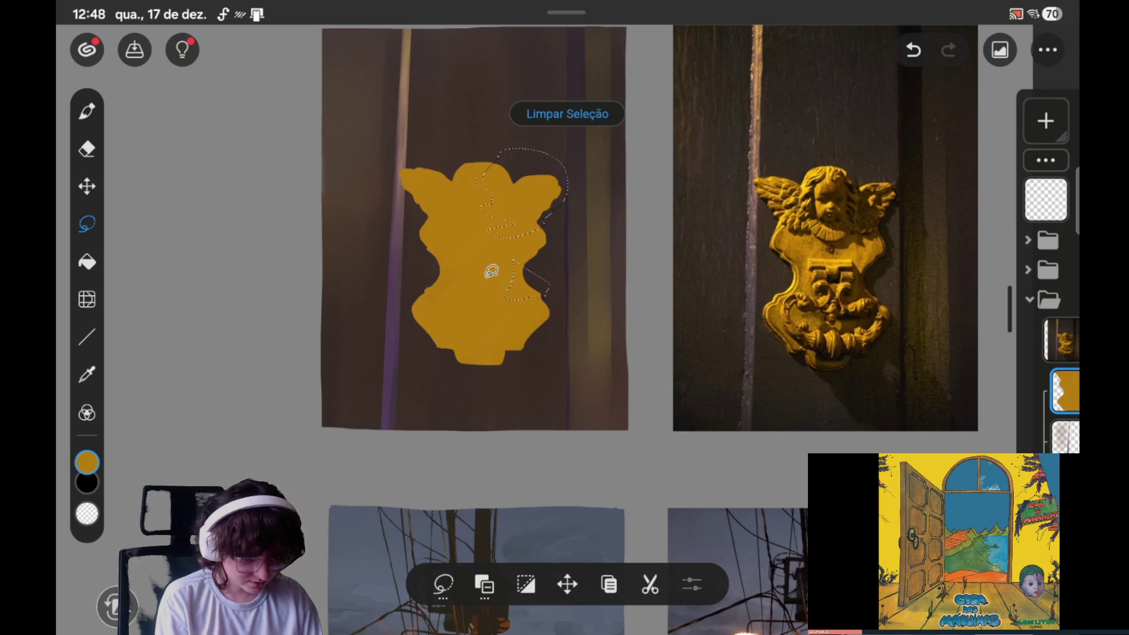
pyautogui.hotkey('ctrl', 'z')
pyautogui.click(510, 294)
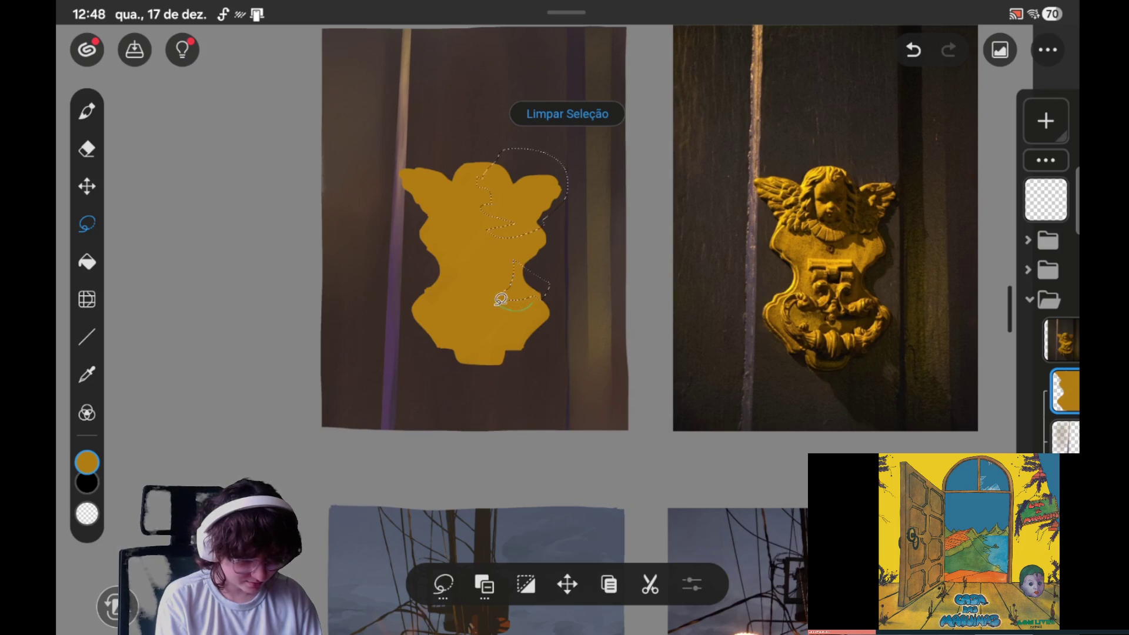
pyautogui.moveTo(497, 303); pyautogui.dragTo(492, 322)
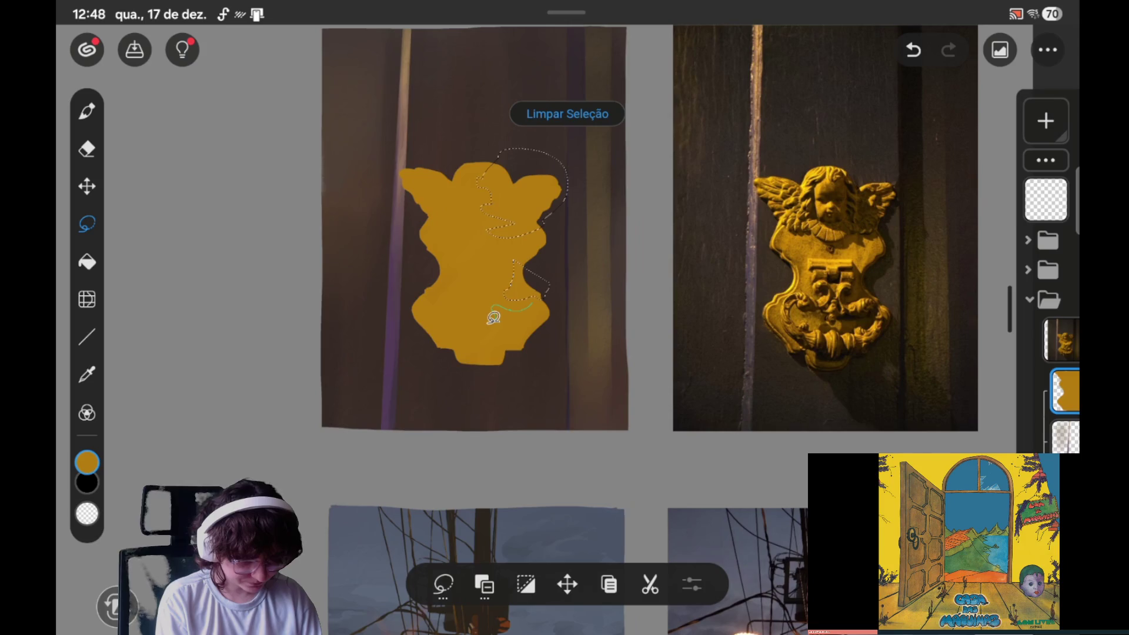
pyautogui.moveTo(493, 321); pyautogui.dragTo(535, 293)
pyautogui.click(484, 585)
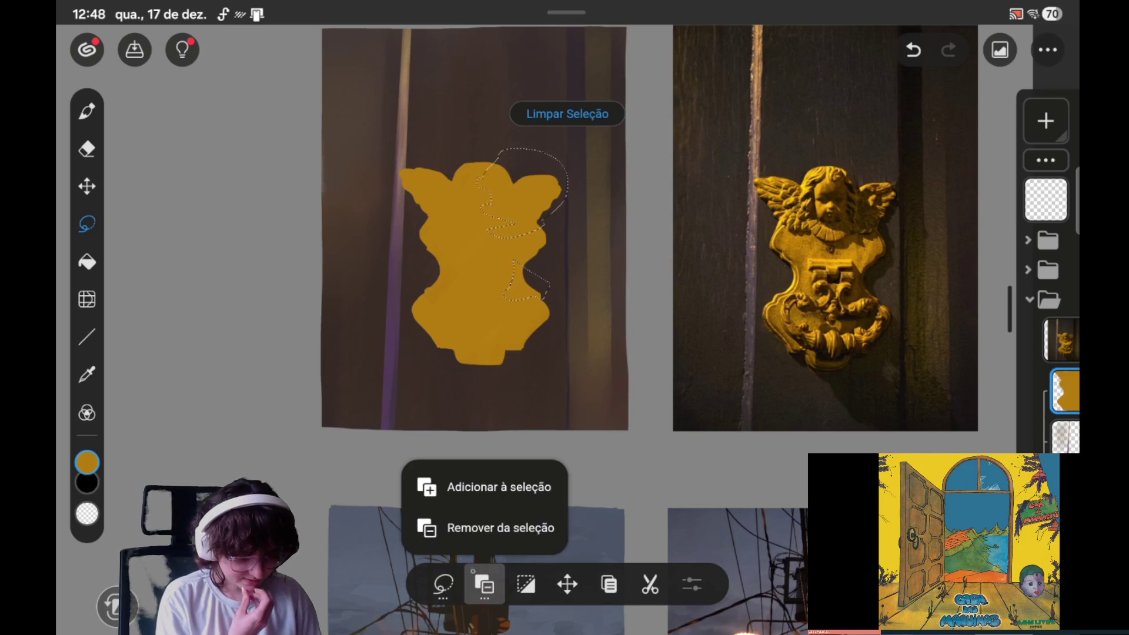
# Step: In Adicionar à seleção mode, lasso the lower body and the figure's bottom edge into the selection
pyautogui.click(454, 488)
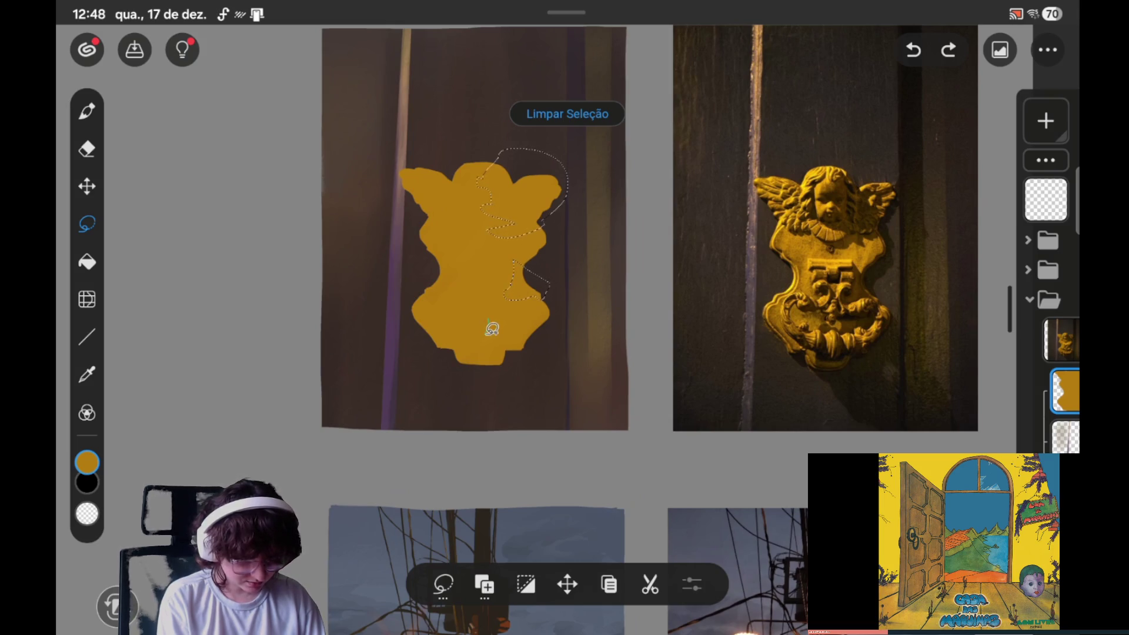
pyautogui.moveTo(504, 325); pyautogui.dragTo(531, 317)
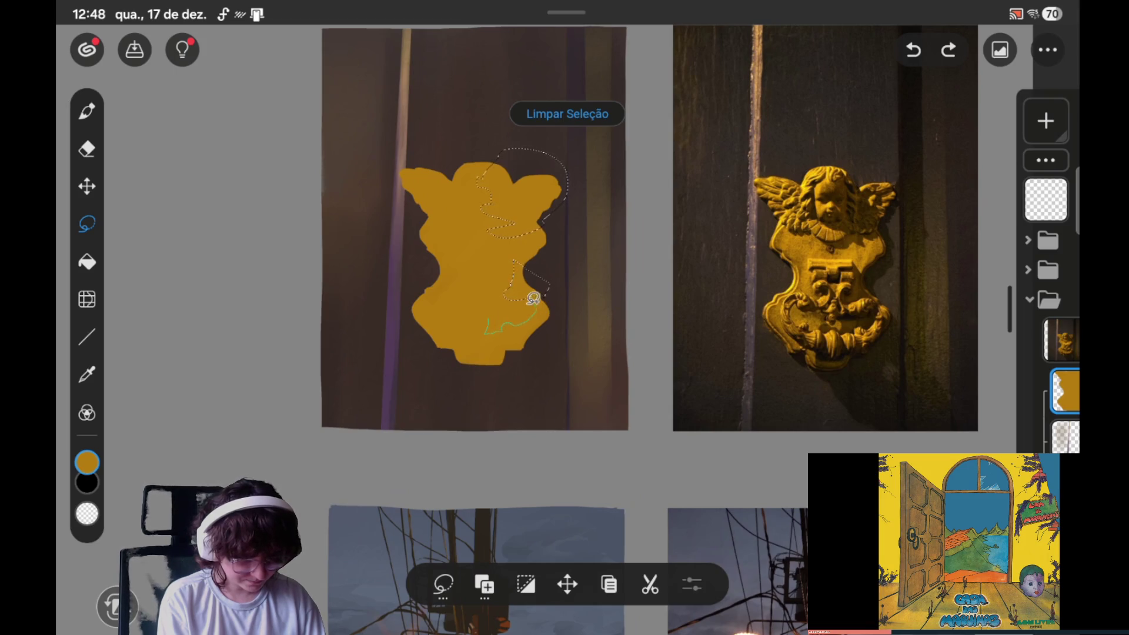
pyautogui.moveTo(502, 302); pyautogui.dragTo(502, 303)
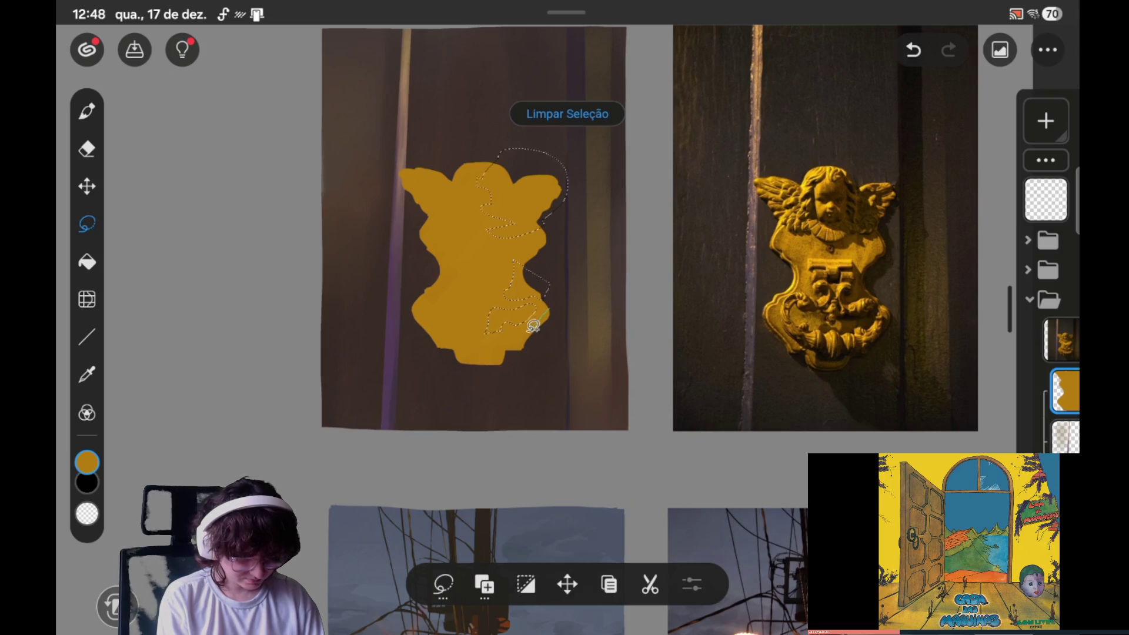
pyautogui.moveTo(519, 333); pyautogui.dragTo(486, 337)
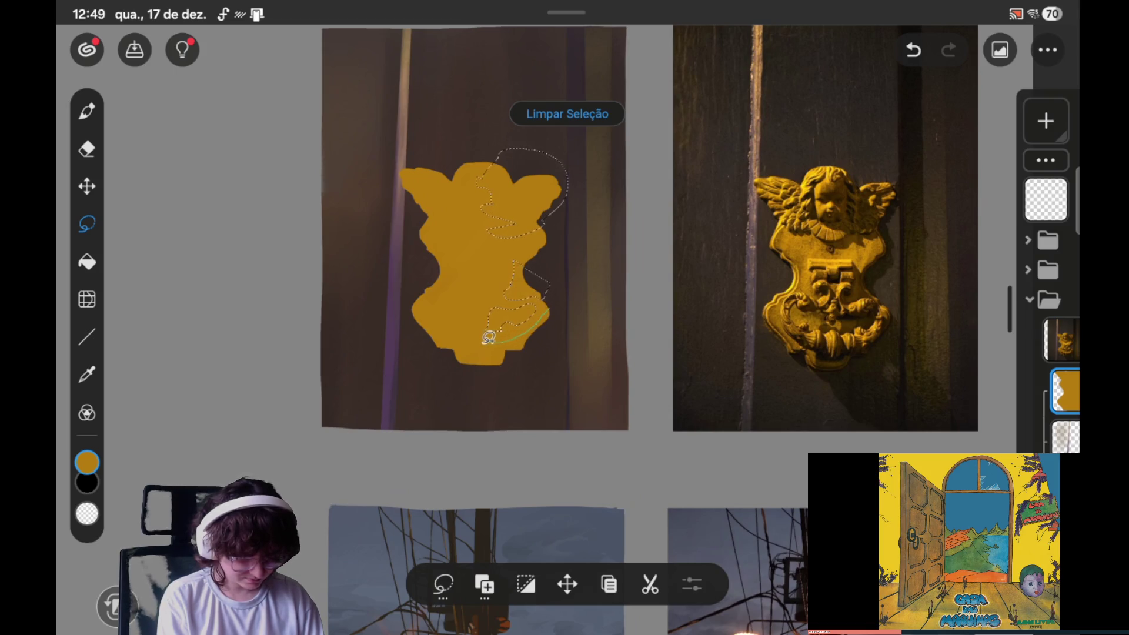
pyautogui.moveTo(486, 338); pyautogui.dragTo(563, 329)
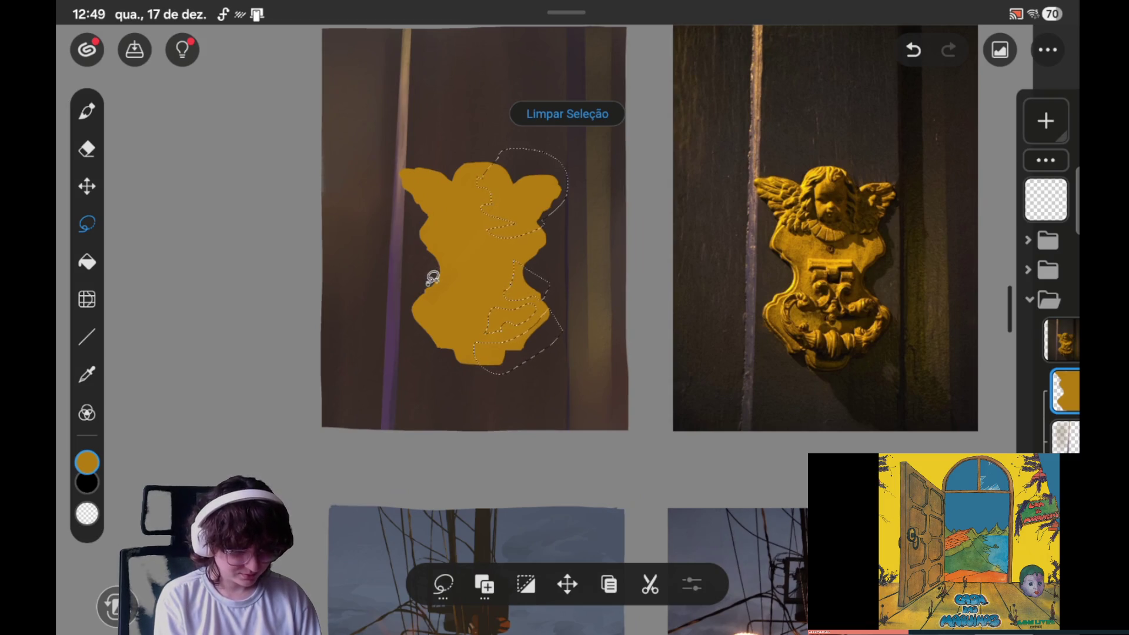
# Step: Draw three add-mode lasso strokes covering the lower-left edge, the area beside the head, and the left arm
pyautogui.moveTo(424, 317); pyautogui.dragTo(464, 338)
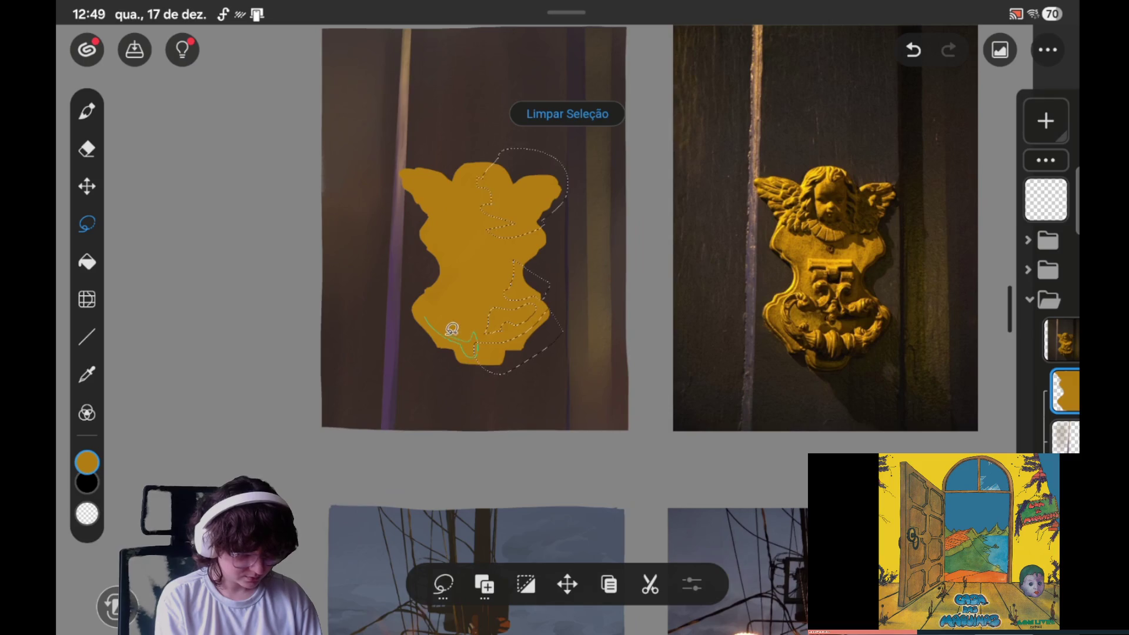
pyautogui.moveTo(435, 313); pyautogui.dragTo(429, 316)
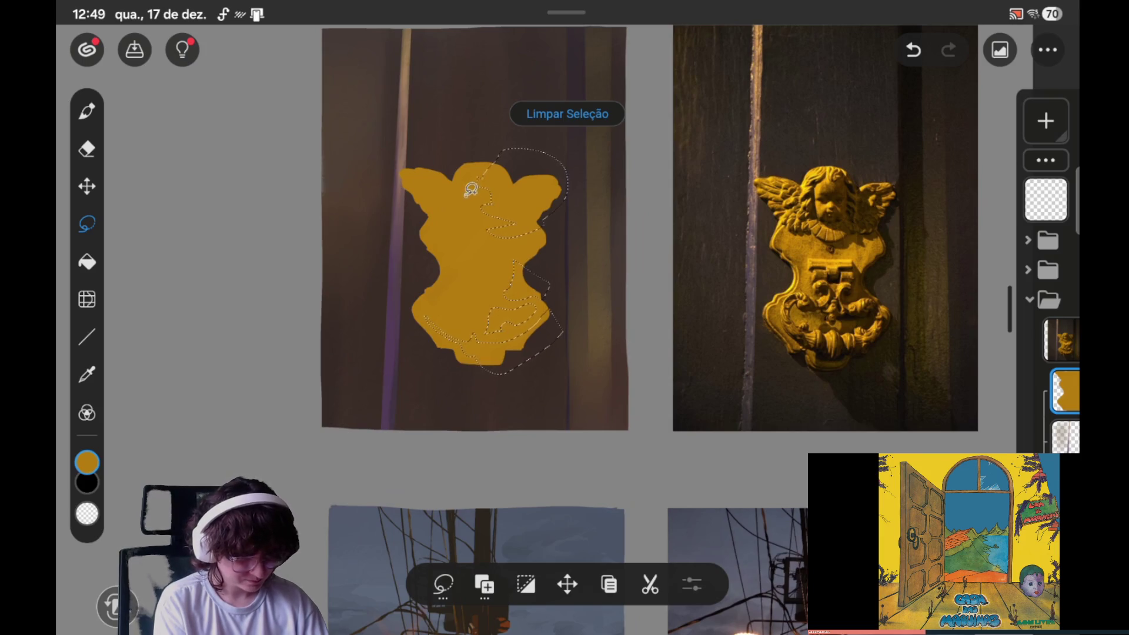
pyautogui.moveTo(470, 200); pyautogui.dragTo(461, 200)
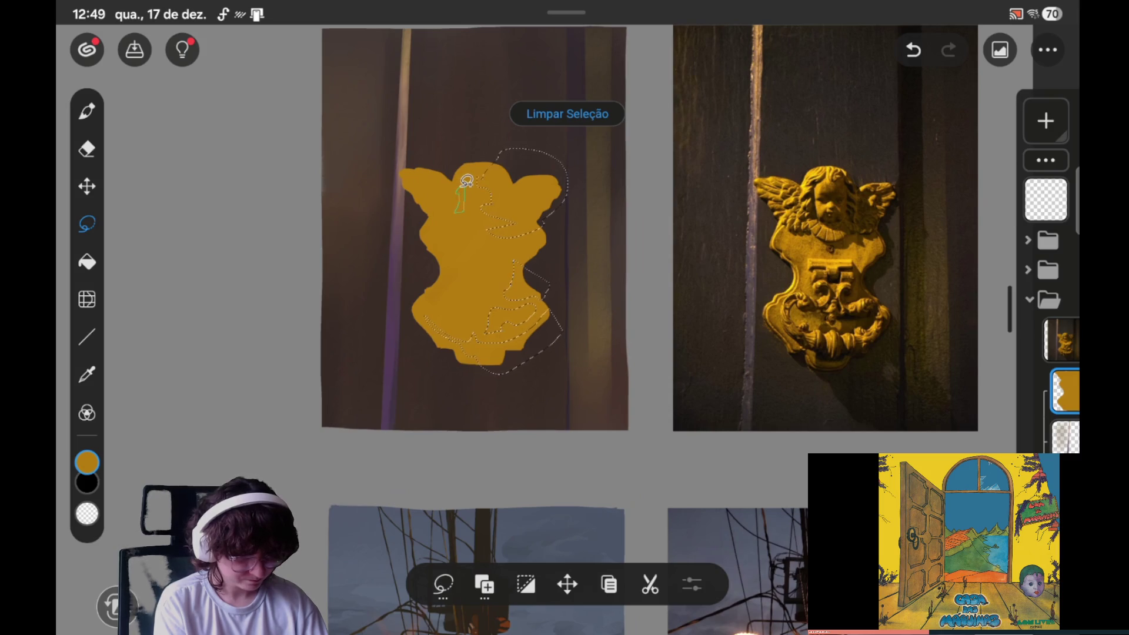
pyautogui.moveTo(475, 168); pyautogui.dragTo(470, 173)
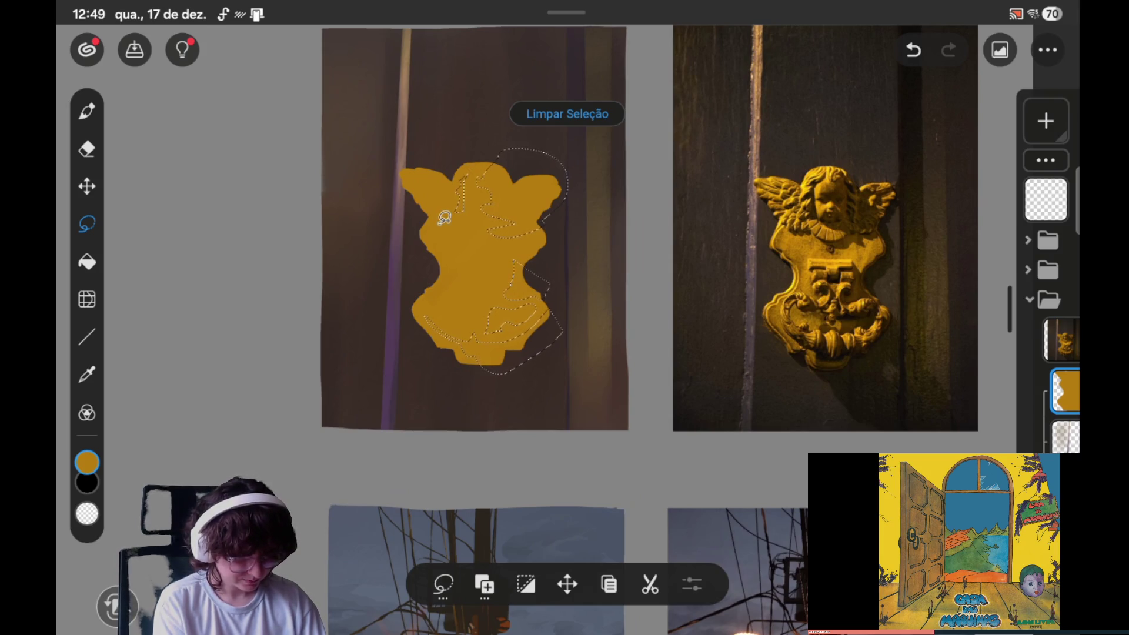
pyautogui.moveTo(436, 225); pyautogui.dragTo(462, 224)
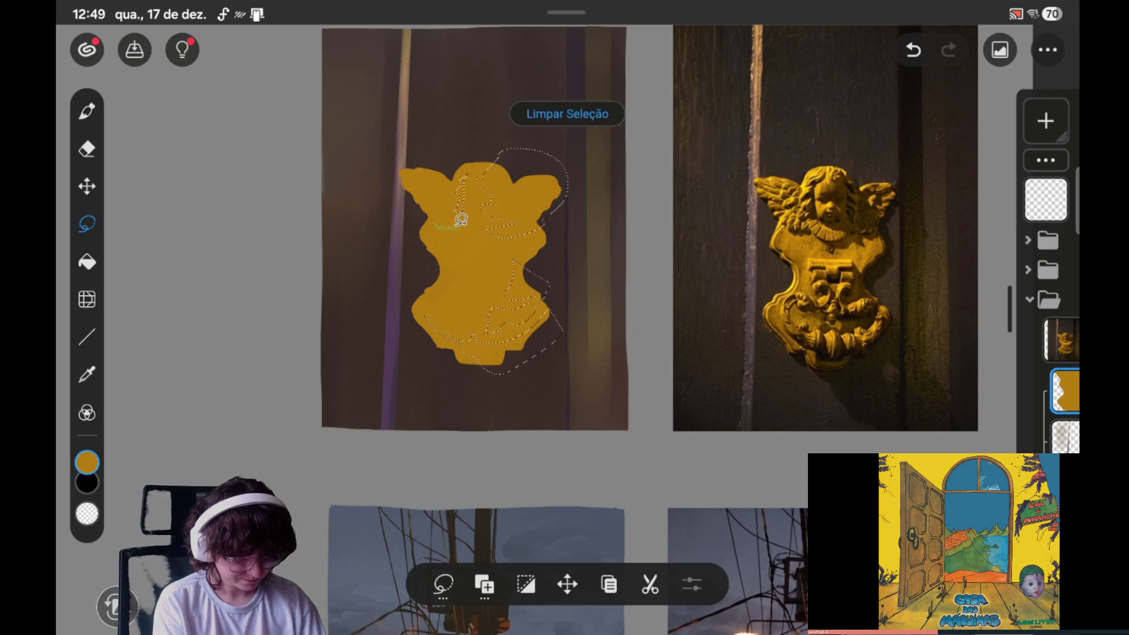
pyautogui.moveTo(461, 220); pyautogui.dragTo(436, 224)
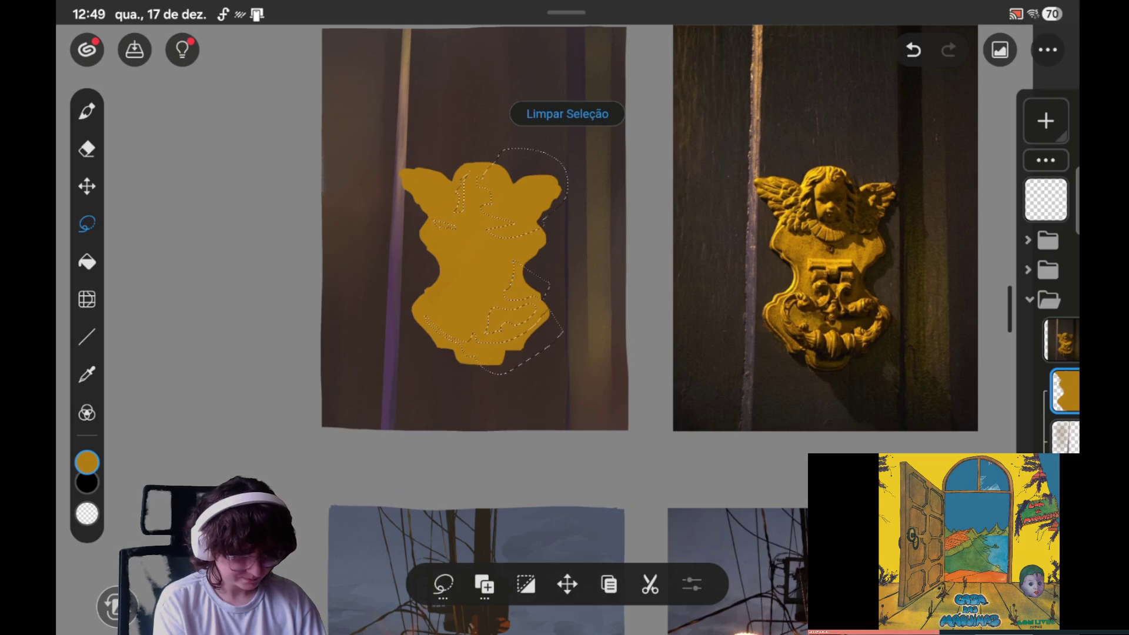